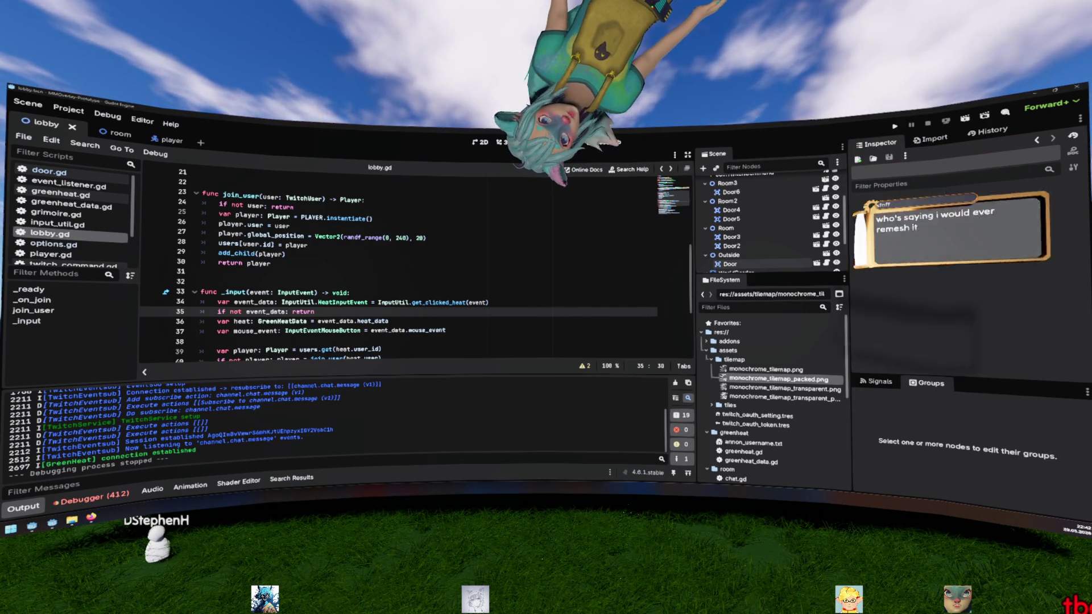
Step: Leave the Godot script editor for the browser showing the LED-lit Raspberry Pi cluster photo
key(alt+Tab)
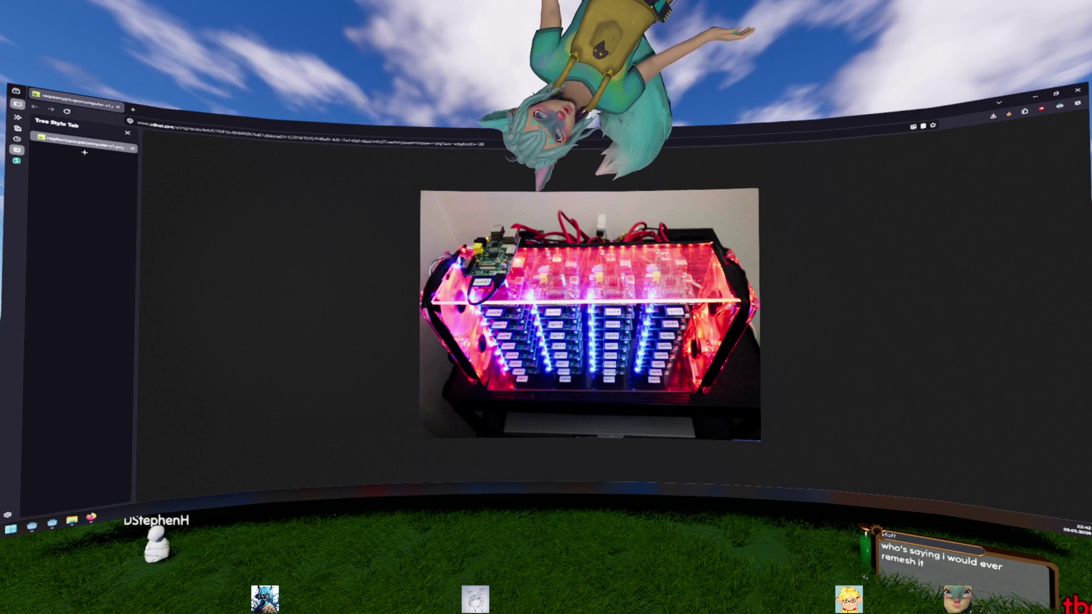
Step: Zoom the cluster photo page to 200% and scroll to its bottom edge, then return to Godot
key(ctrl+plus)
key(ctrl+plus)
key(ctrl+plus)
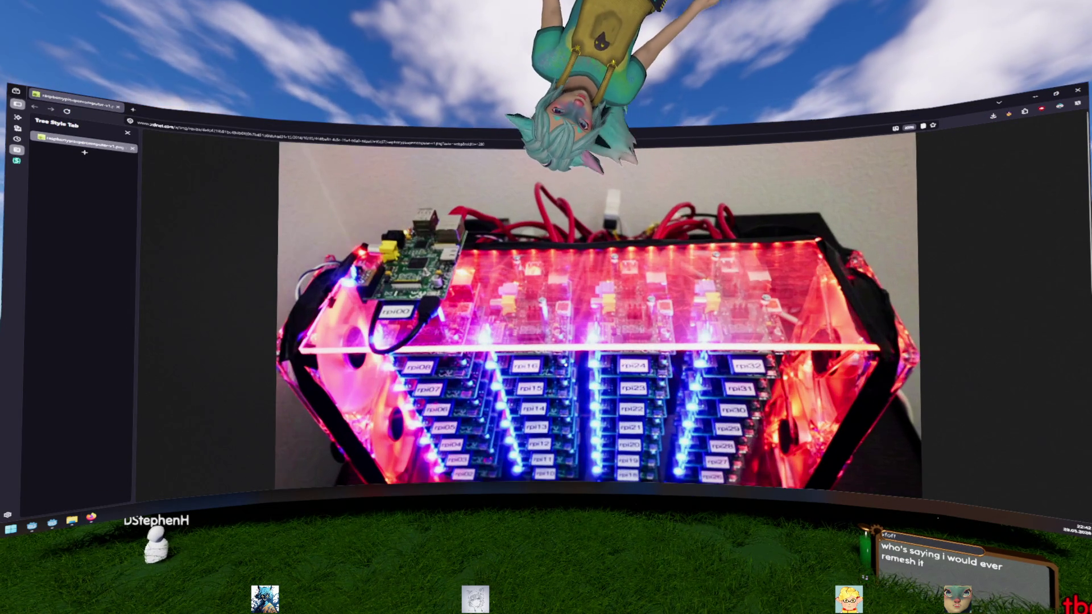
scroll(597, 313, down, 2)
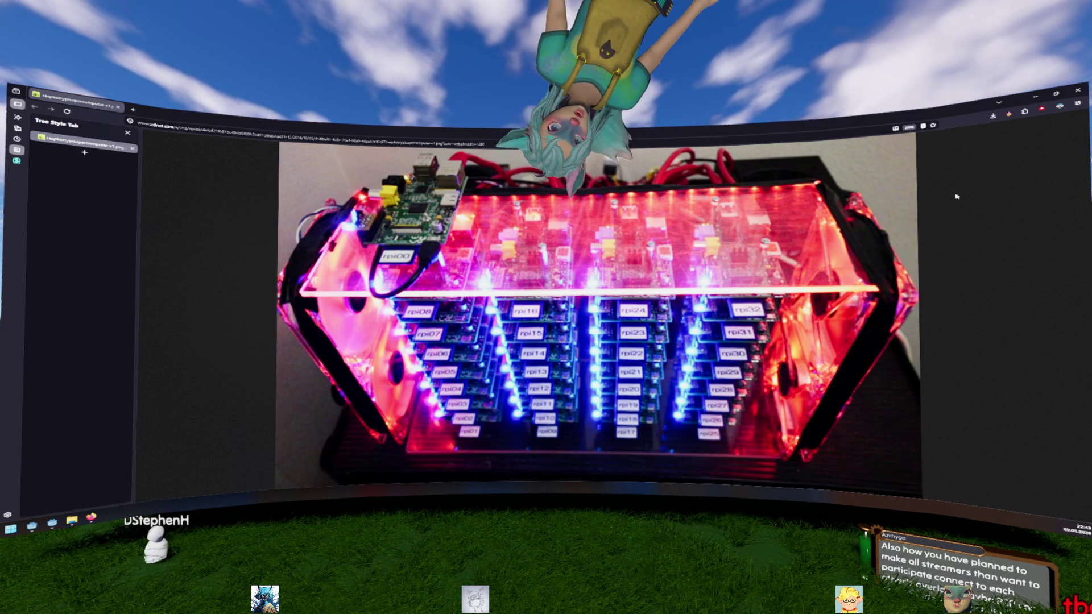
key(alt+Tab)
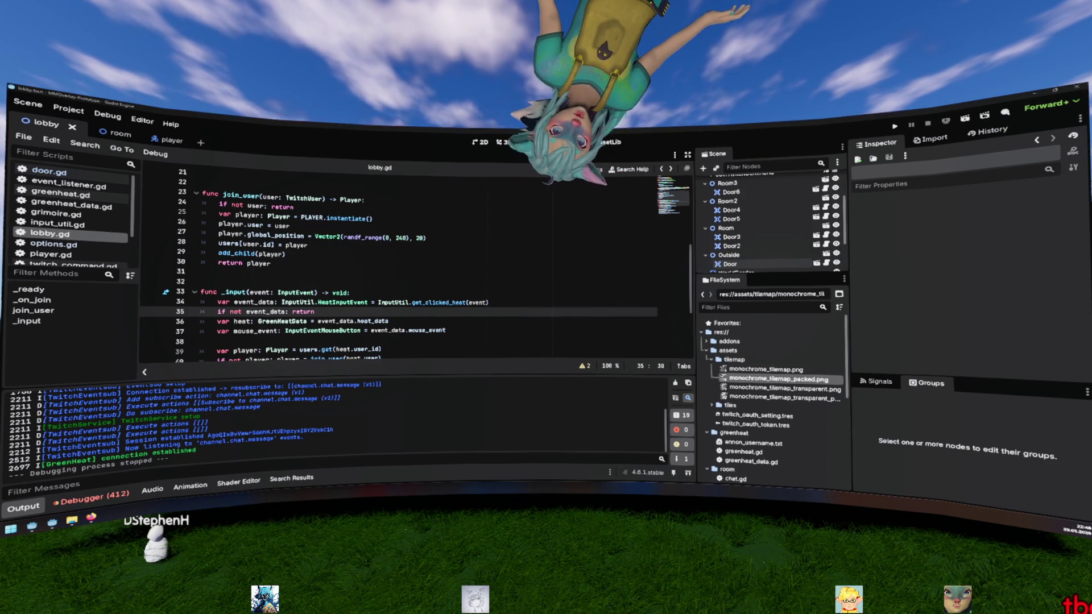
Step: Place the caret on line 27 inside join_user in lobby.gd
click(392, 237)
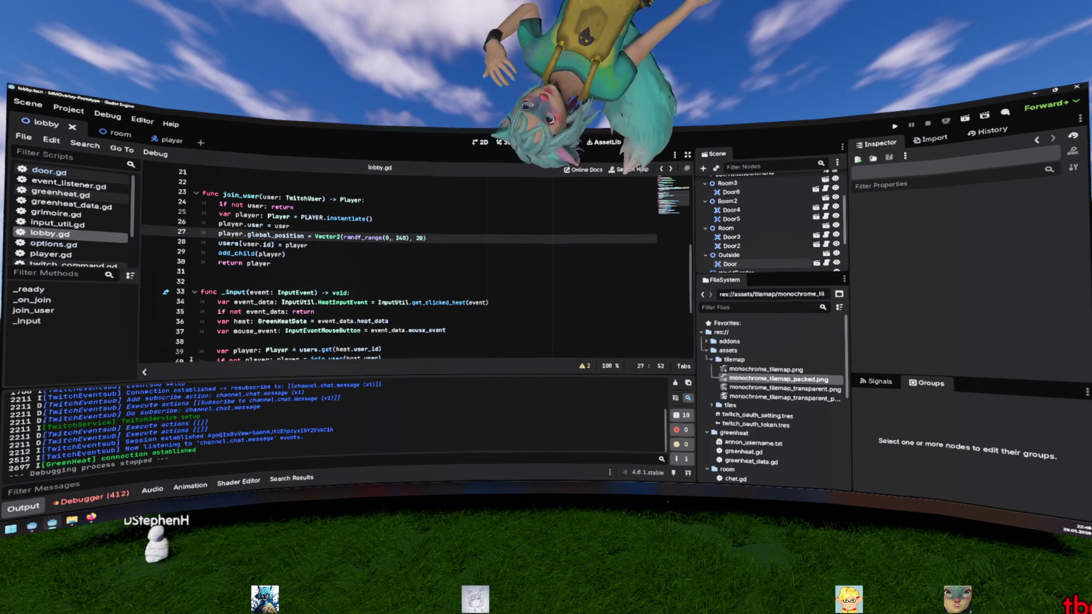
Step: Collapse the Output panel, jump from the join_user call to its definition, and select its user parameter
click(24, 506)
click(431, 270)
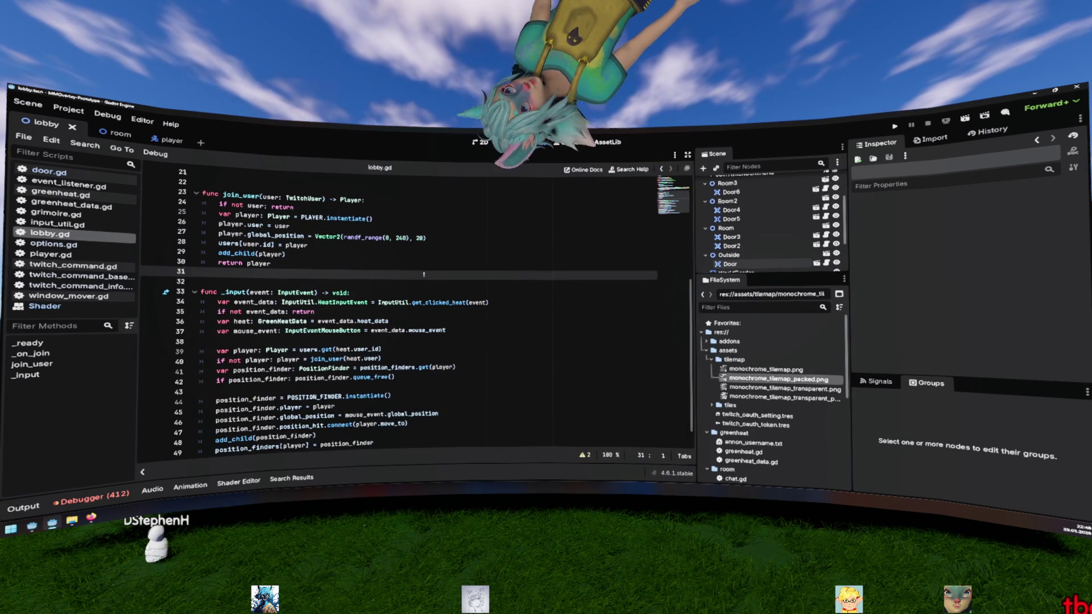
scroll(432, 264, down, 1)
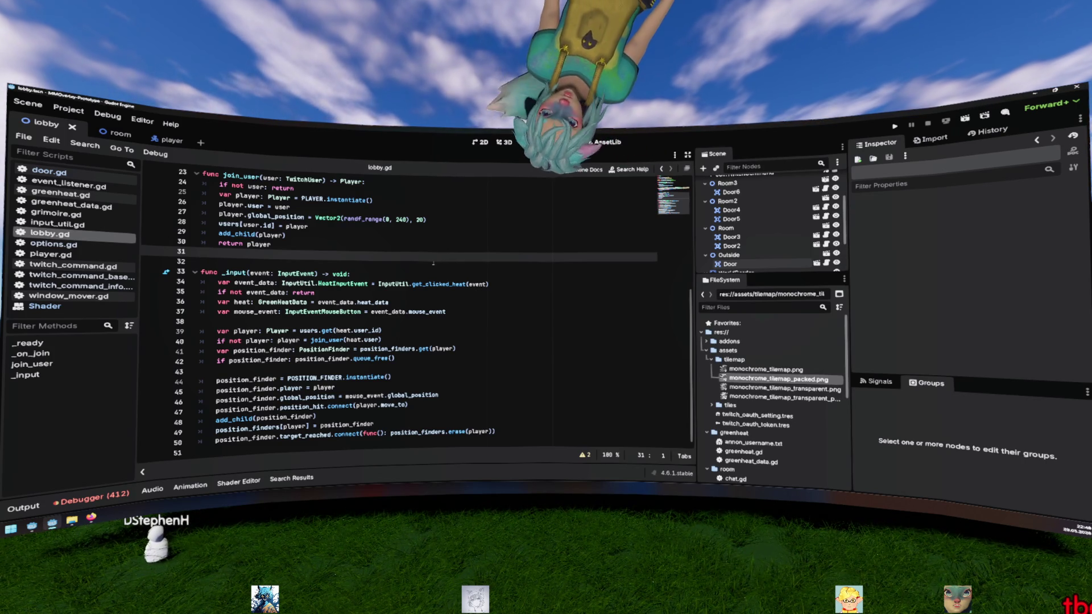
click(335, 340)
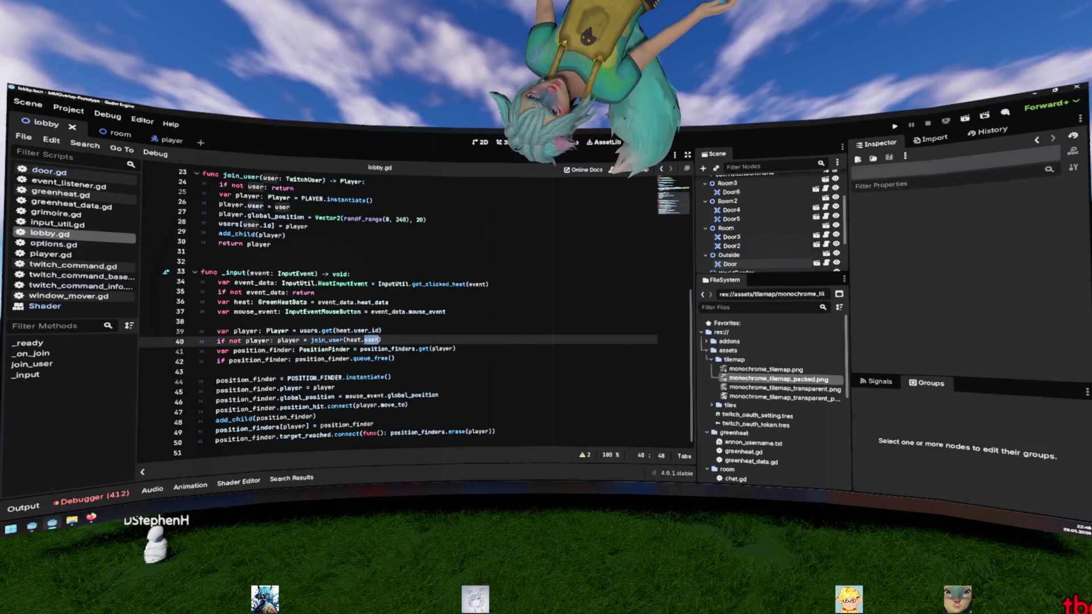
ctrl+click(333, 340)
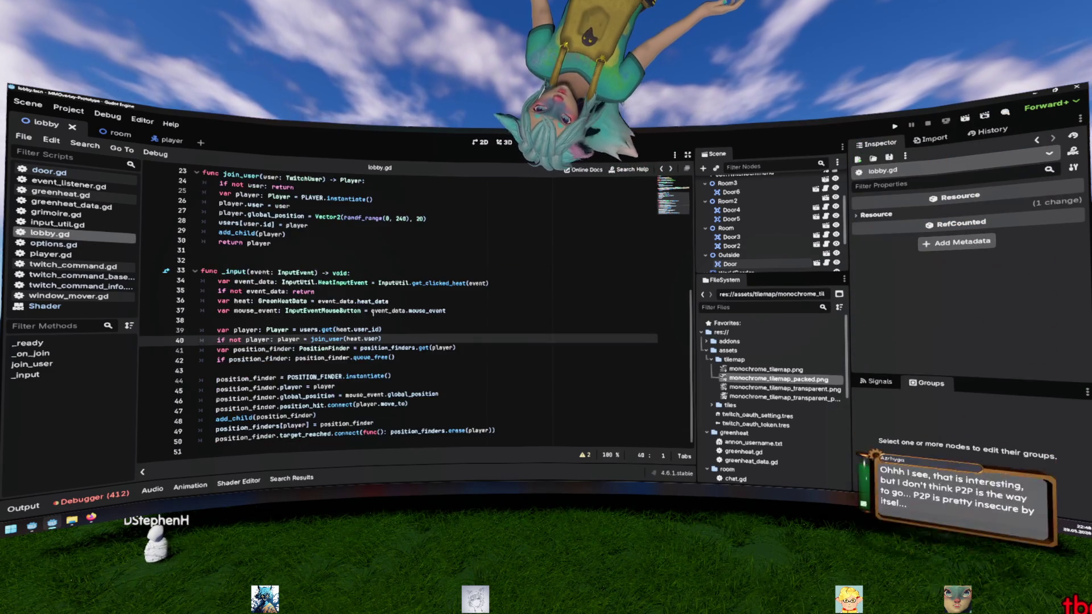
double_click(268, 312)
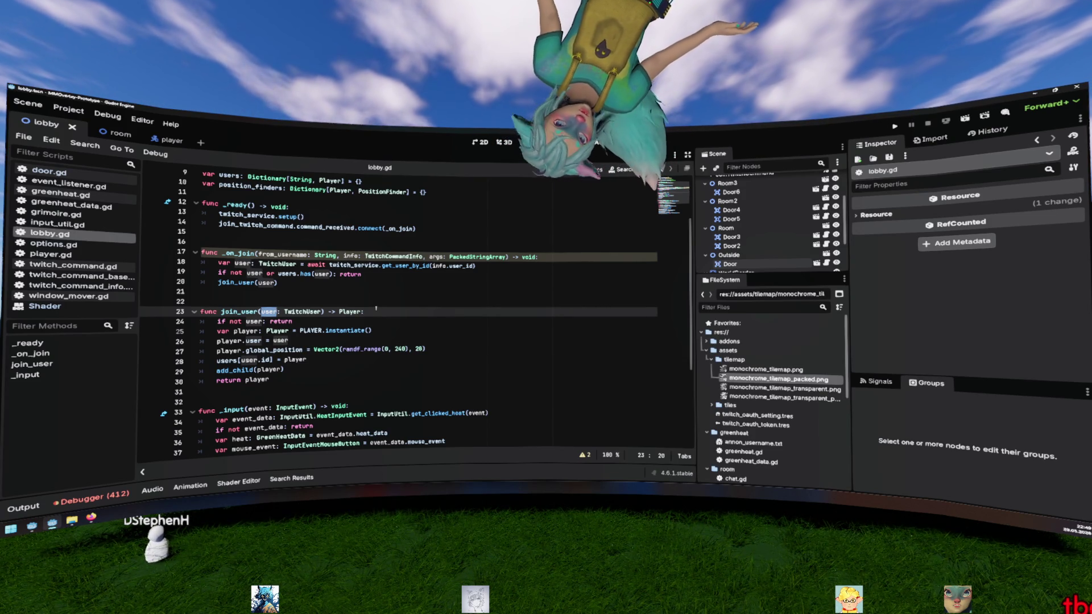
click(375, 367)
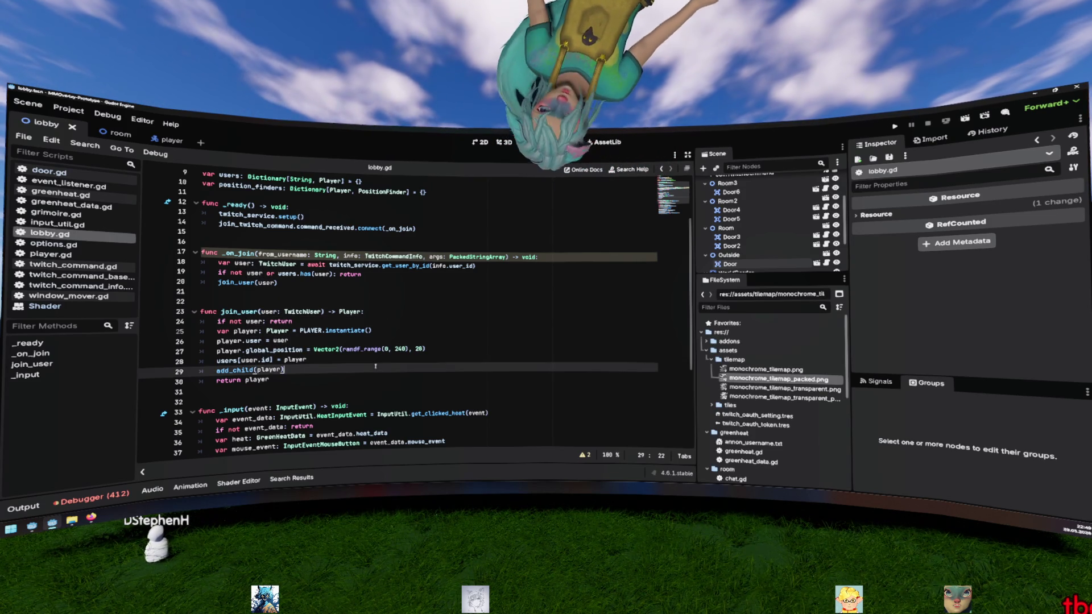
double_click(293, 312)
click(277, 310)
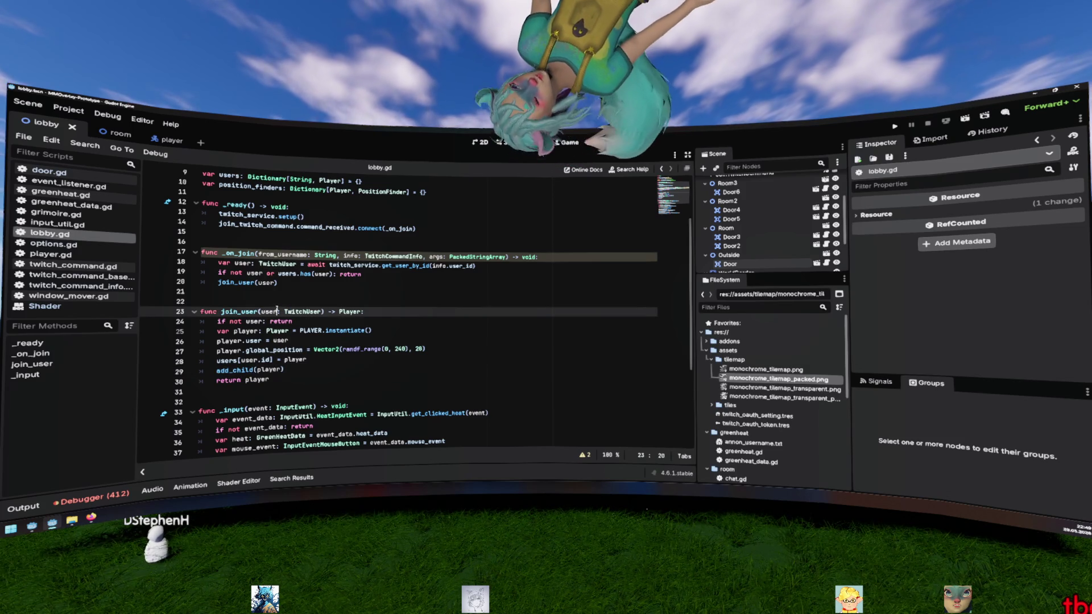
double_click(269, 311)
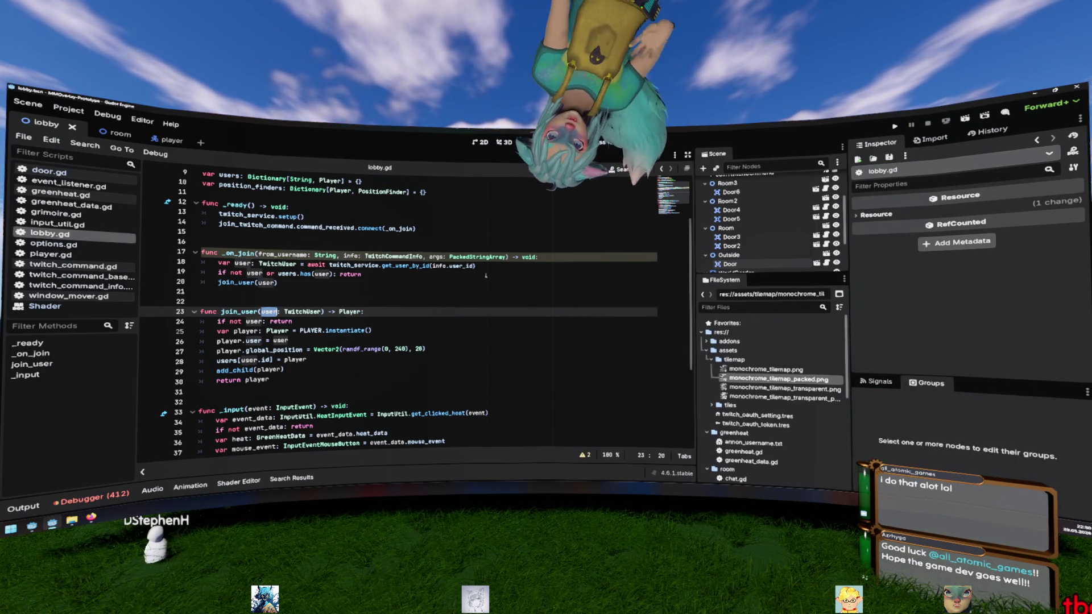
click(471, 273)
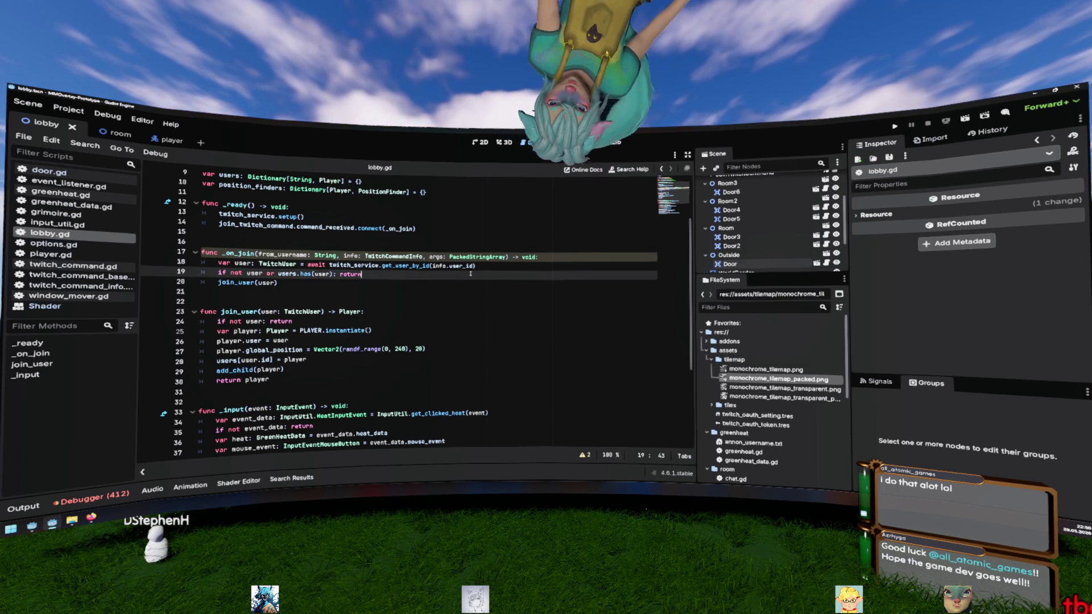
click(402, 296)
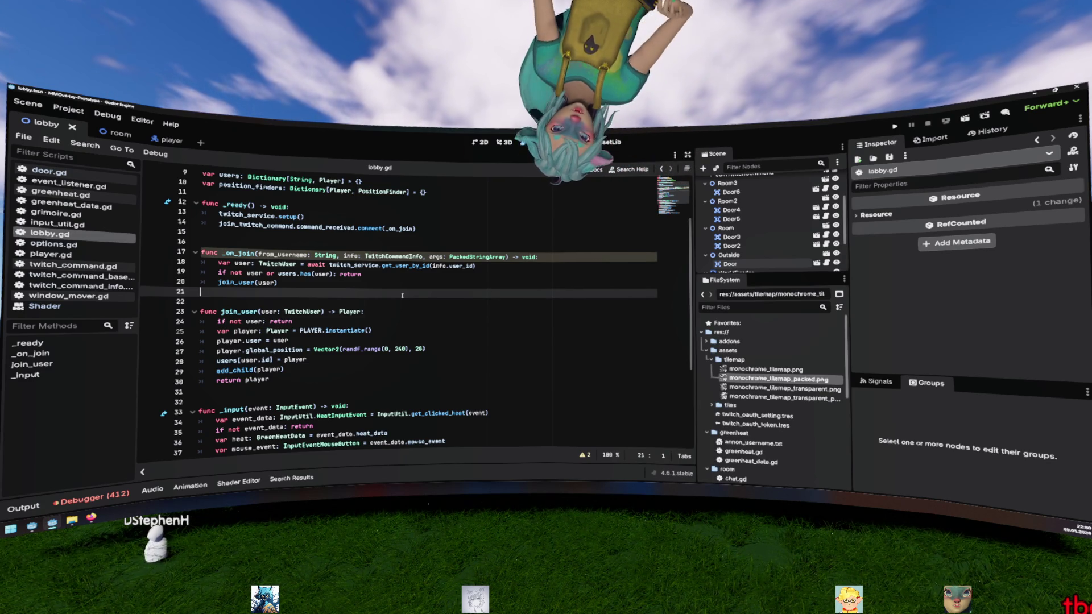
Step: Browse lobby.gd around join_user and the _input function to find where to add the check
scroll(407, 291, down, 2)
double_click(239, 253)
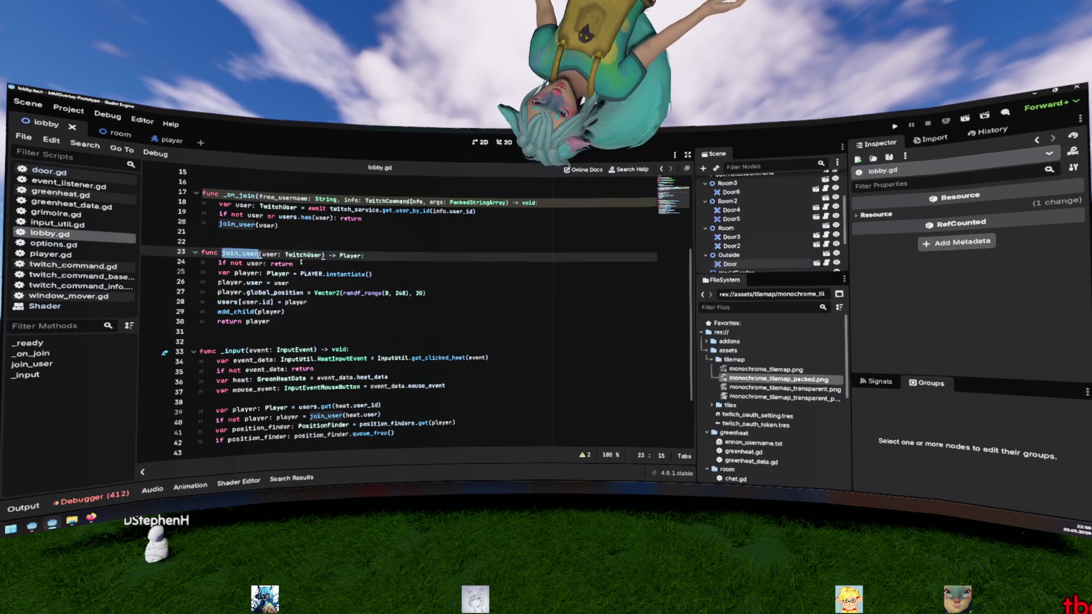
click(263, 264)
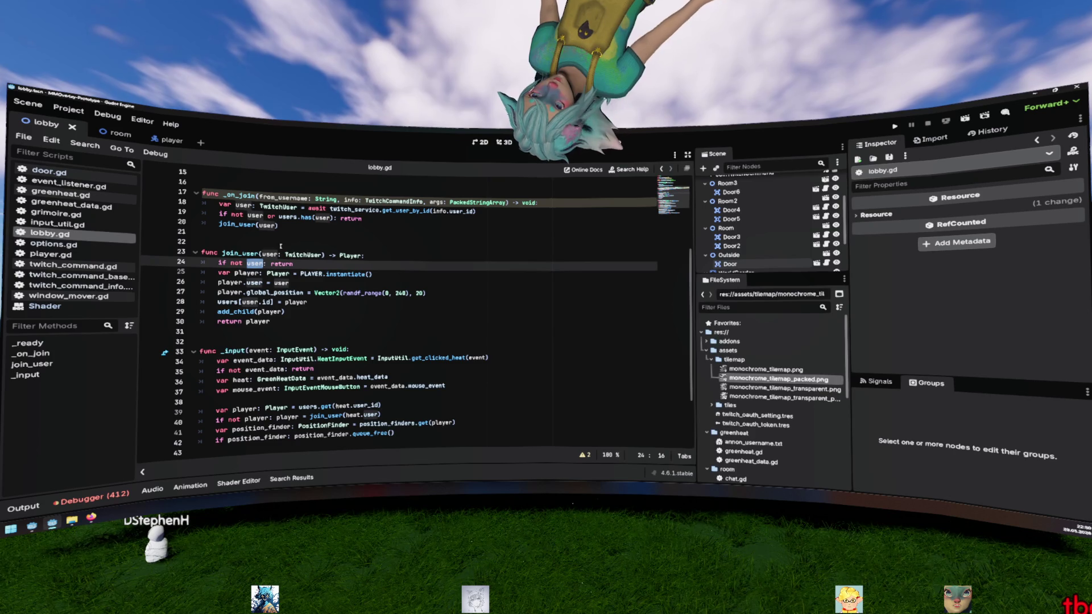
click(247, 253)
scroll(285, 244, down, 2)
click(325, 219)
scroll(323, 226, down, 1)
click(248, 274)
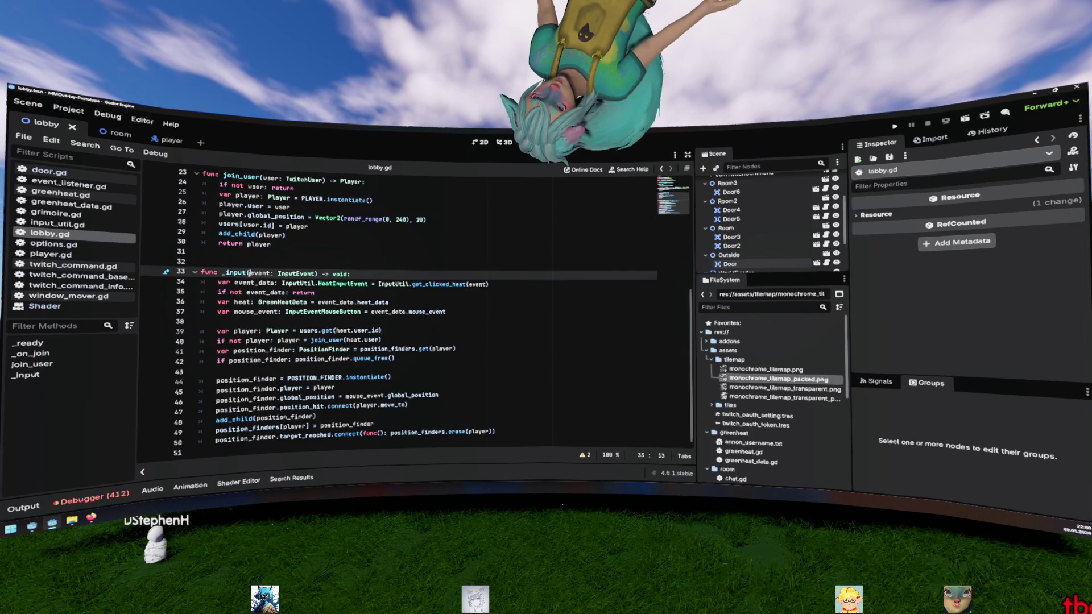
click(218, 332)
key(End)
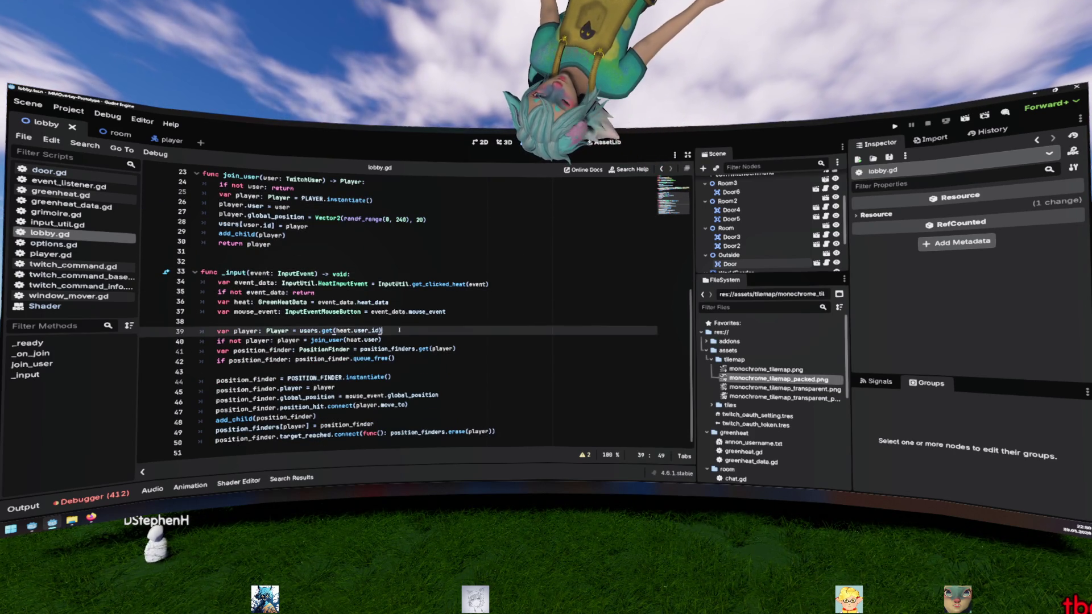
click(449, 284)
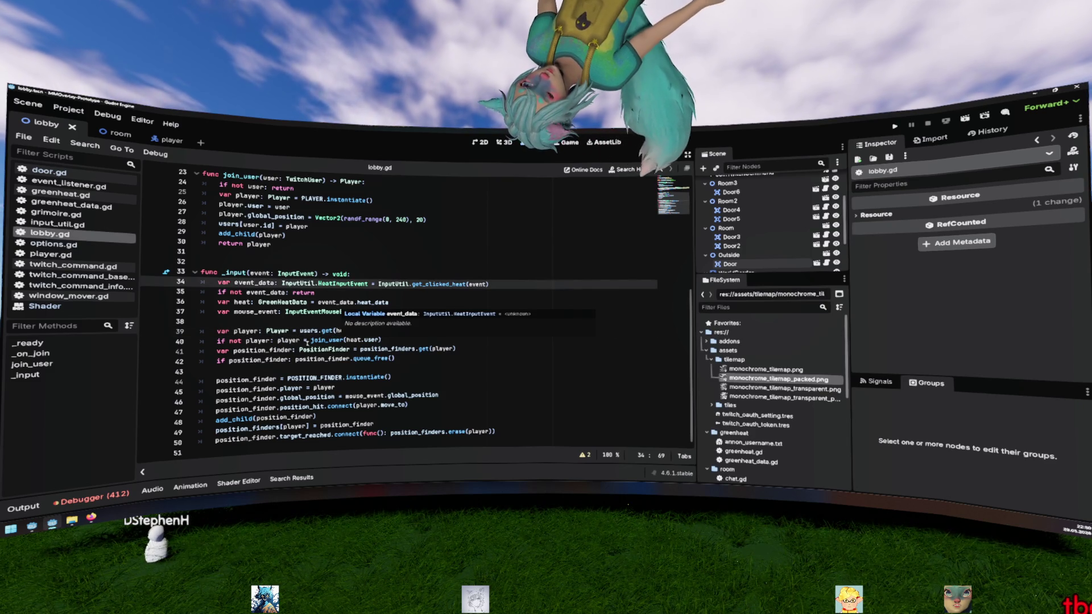
Step: Add 'if not player: return' on a new line after line 40 in _input
click(310, 339)
key(Left)
key(Left)
key(Left)
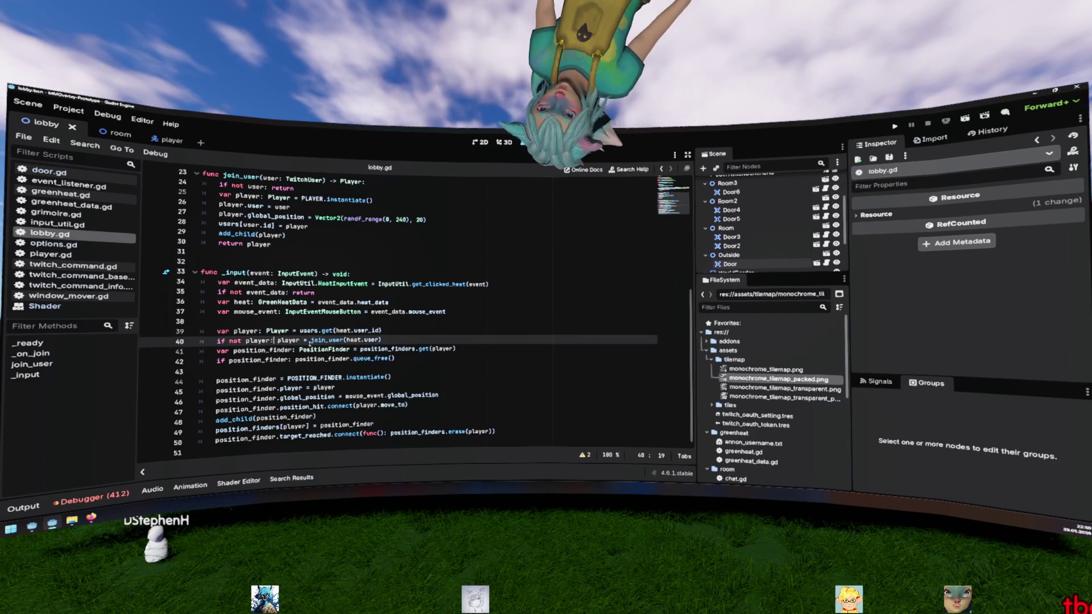
key(End)
key(Return)
text(if not player: return)
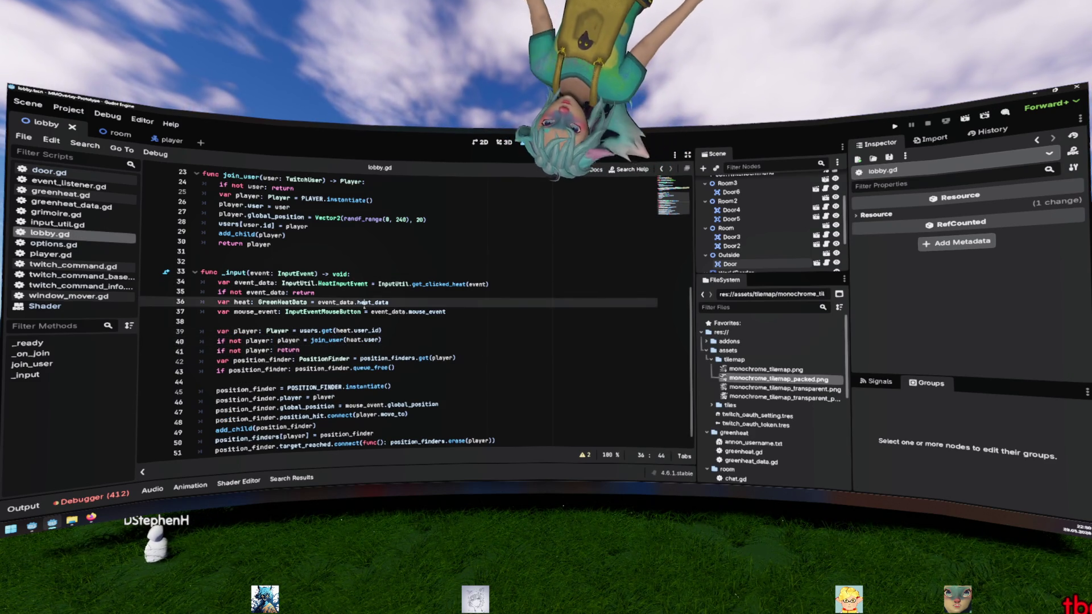
click(364, 304)
scroll(364, 306, up, 1)
scroll(364, 307, up, 5)
click(359, 302)
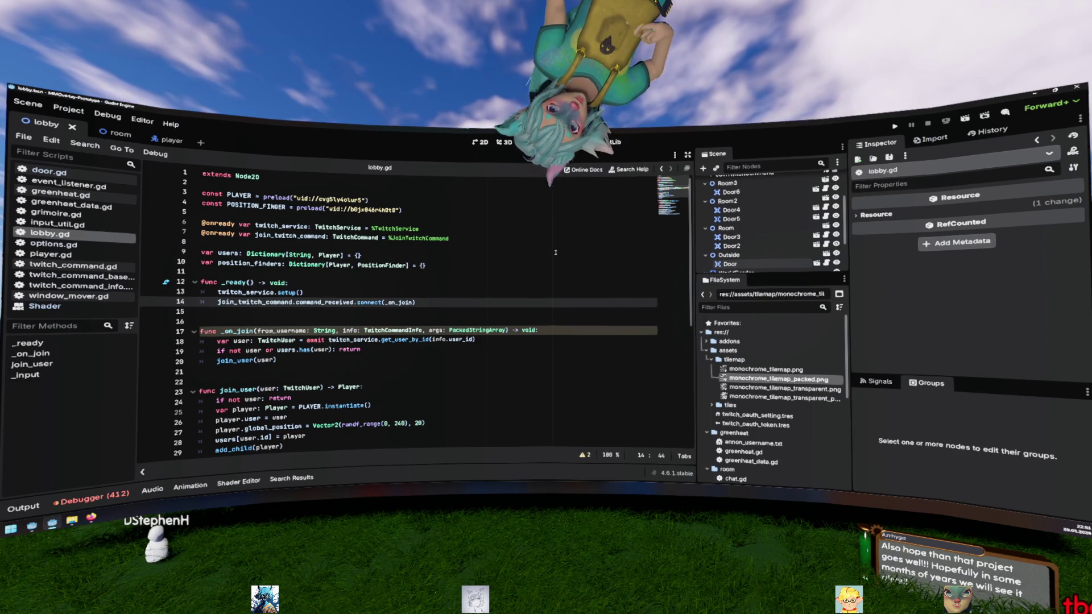
Step: Run the project with F5 to test the lobby changes
click(556, 245)
key(F5)
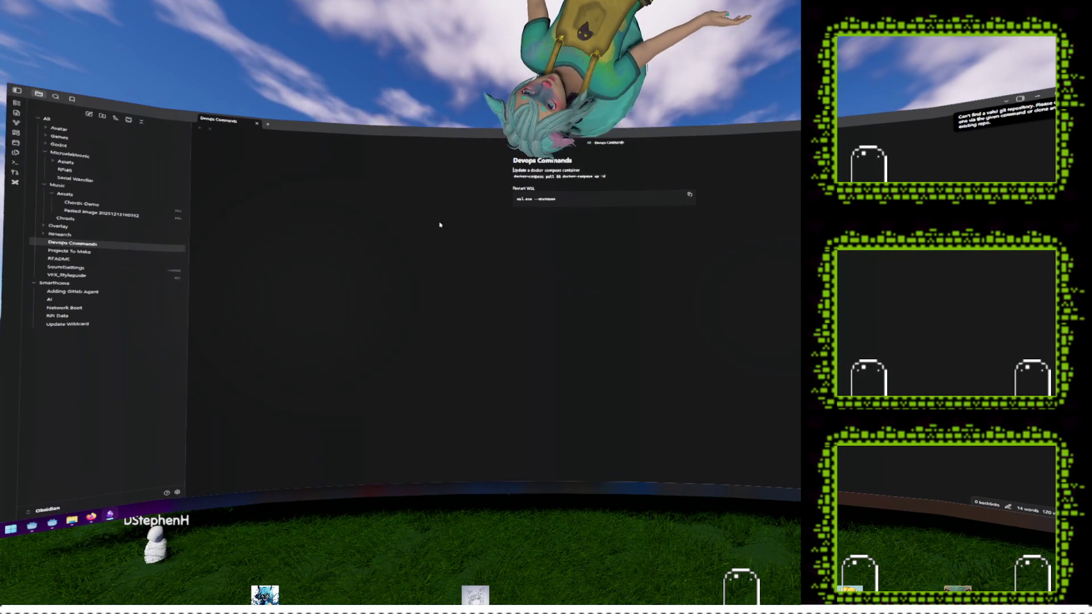
Step: Tidy the Obsidian folder tree and create a new folder inside Games
click(37, 119)
click(37, 119)
click(46, 154)
click(45, 154)
click(46, 136)
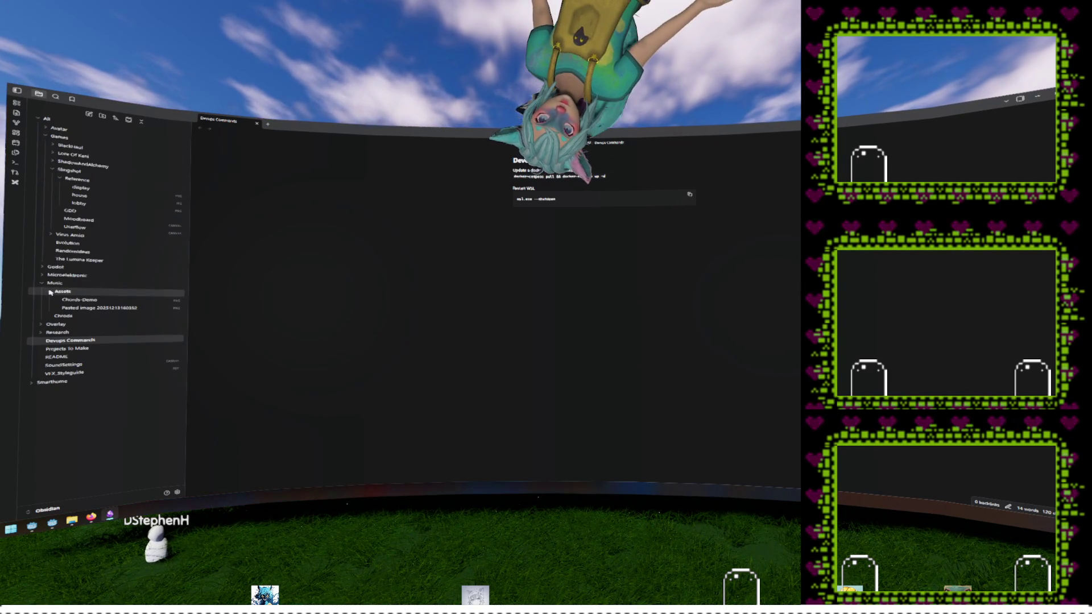
click(54, 169)
right_click(88, 143)
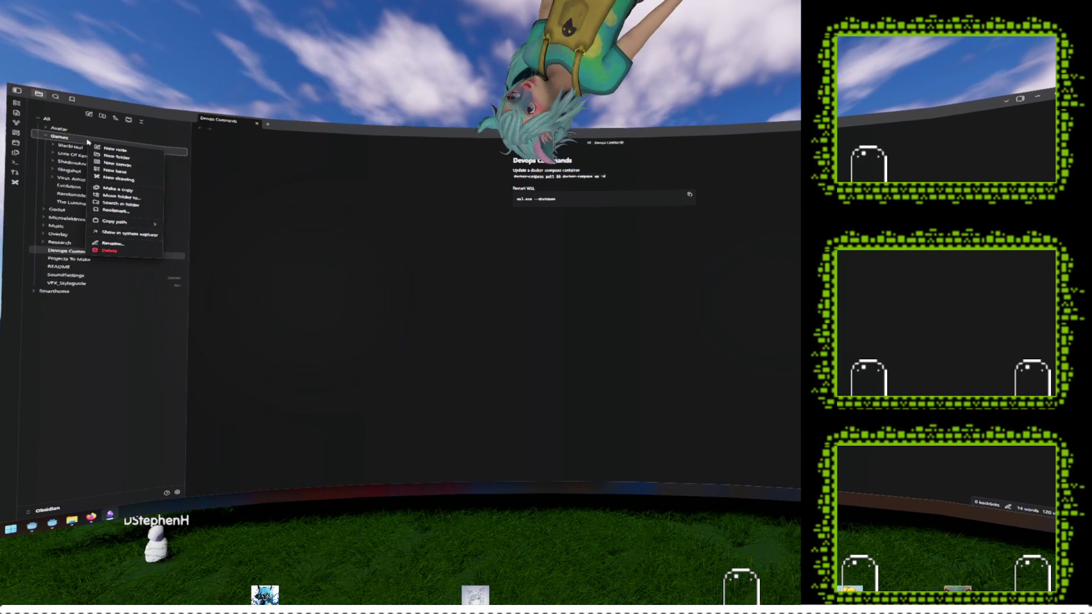
click(129, 159)
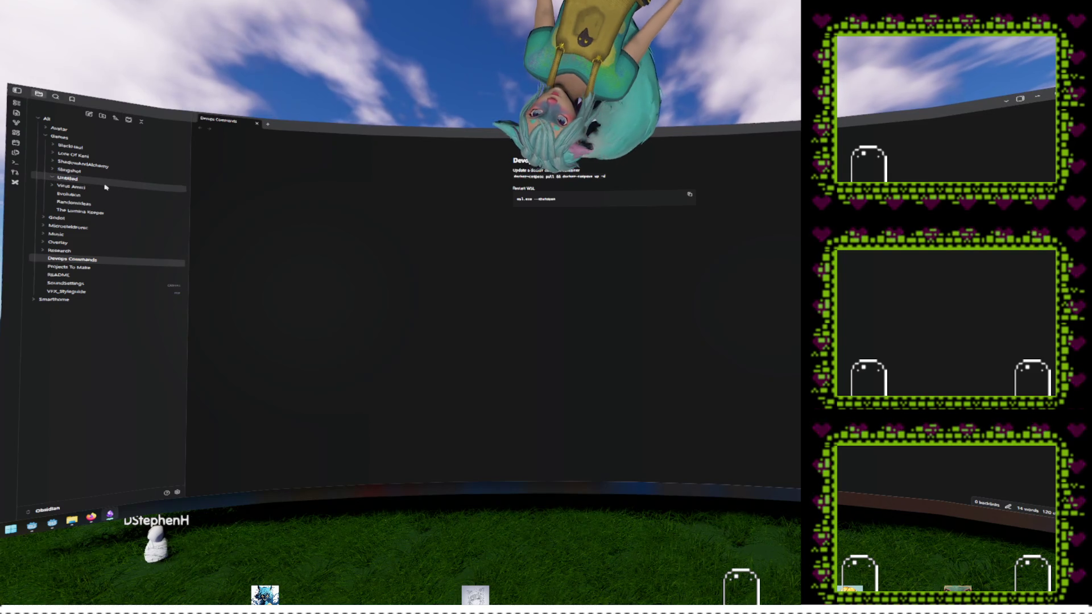
Step: Rename the new folder to 'cross' and create a new note inside it
right_click(74, 179)
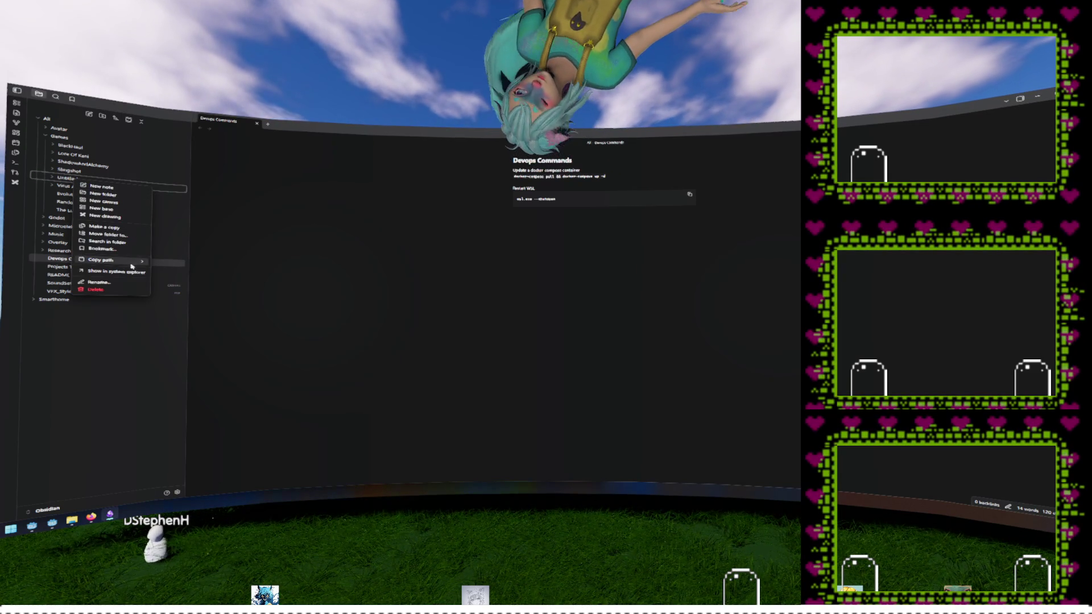
click(133, 283)
text(cross)
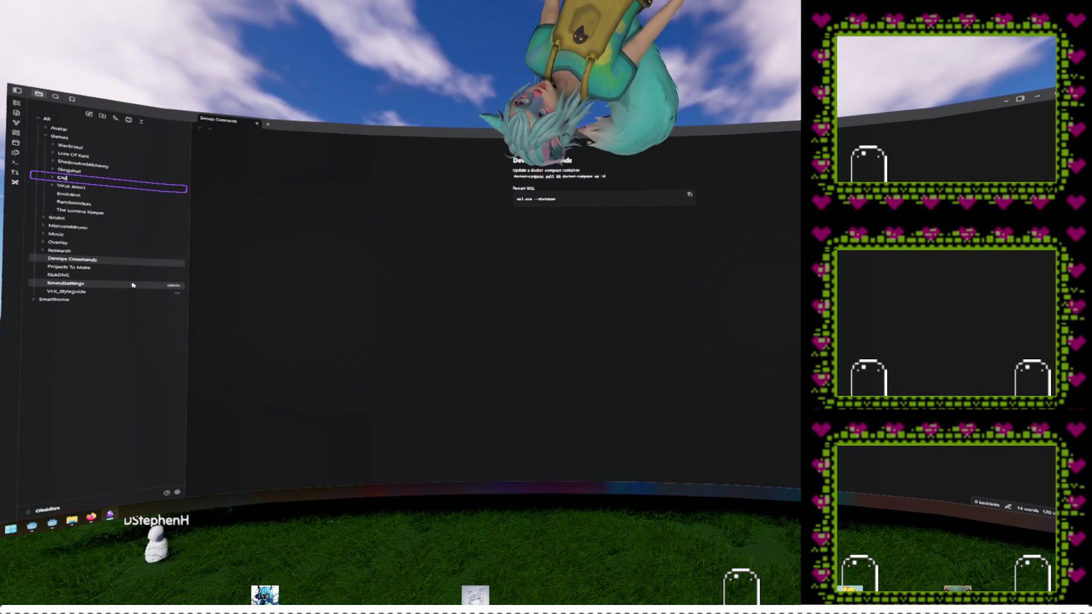
key(Return)
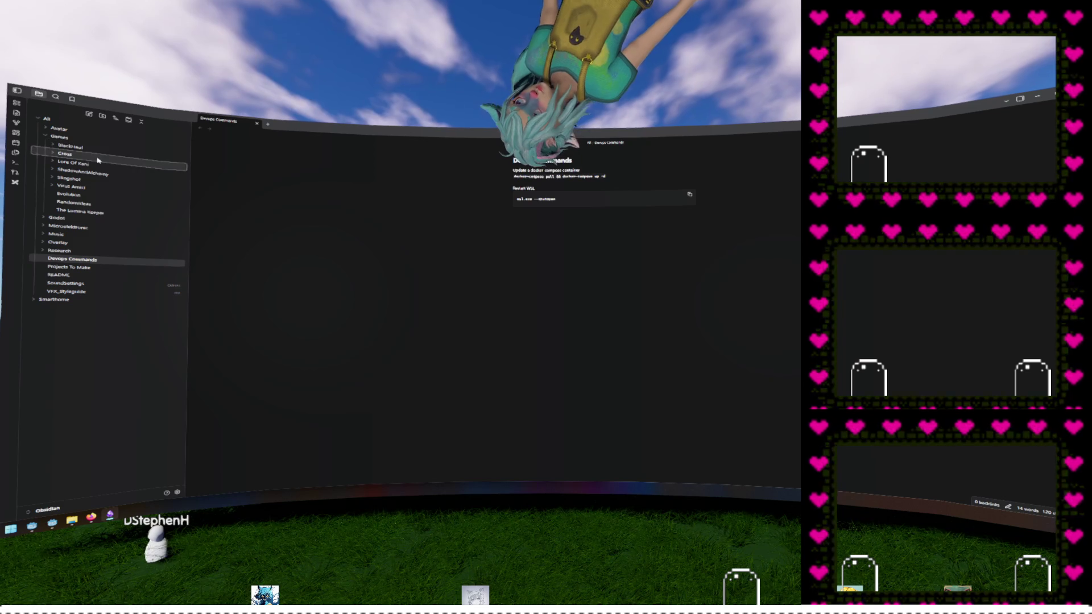
right_click(101, 162)
click(161, 172)
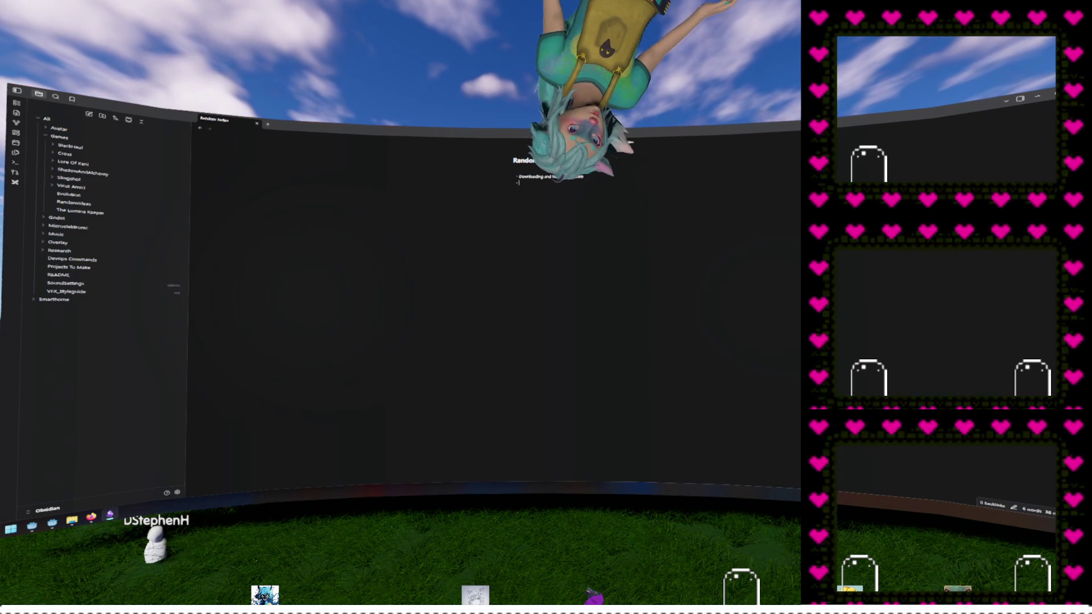
click(796, 129)
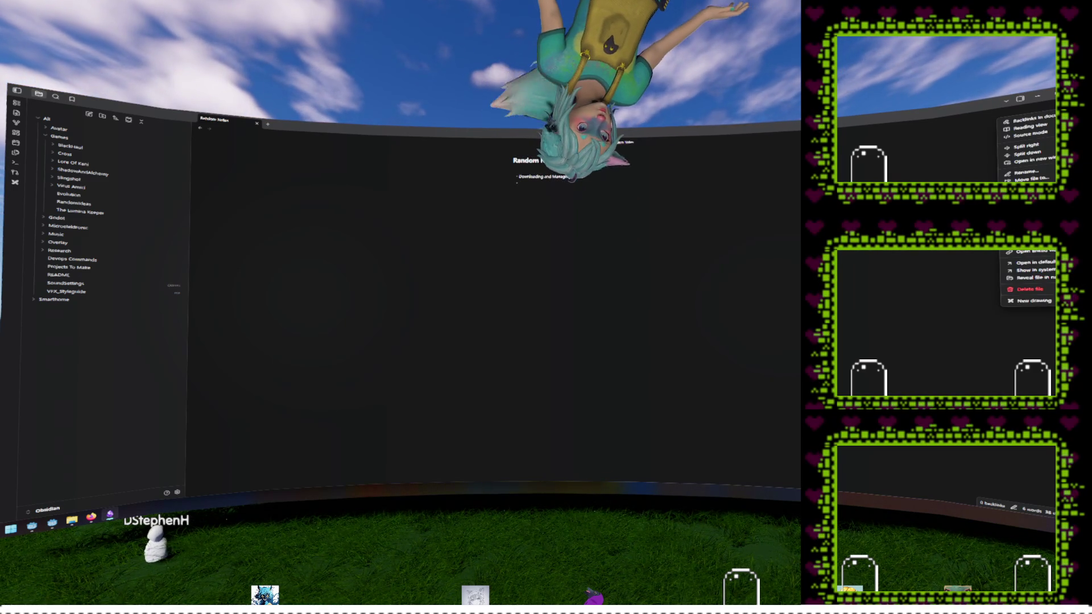
click(790, 252)
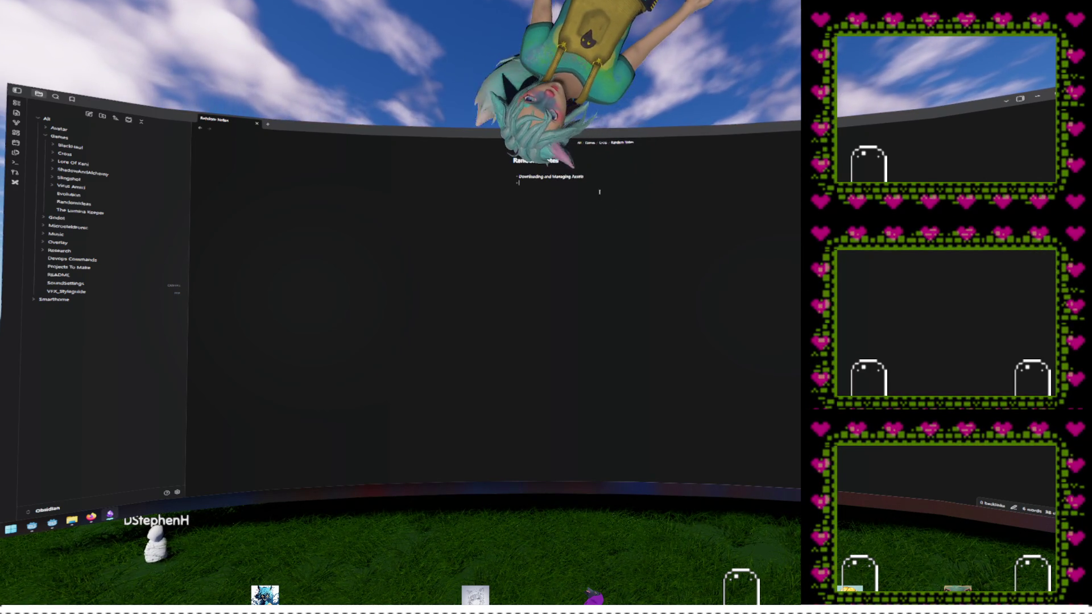
key(alt+F4)
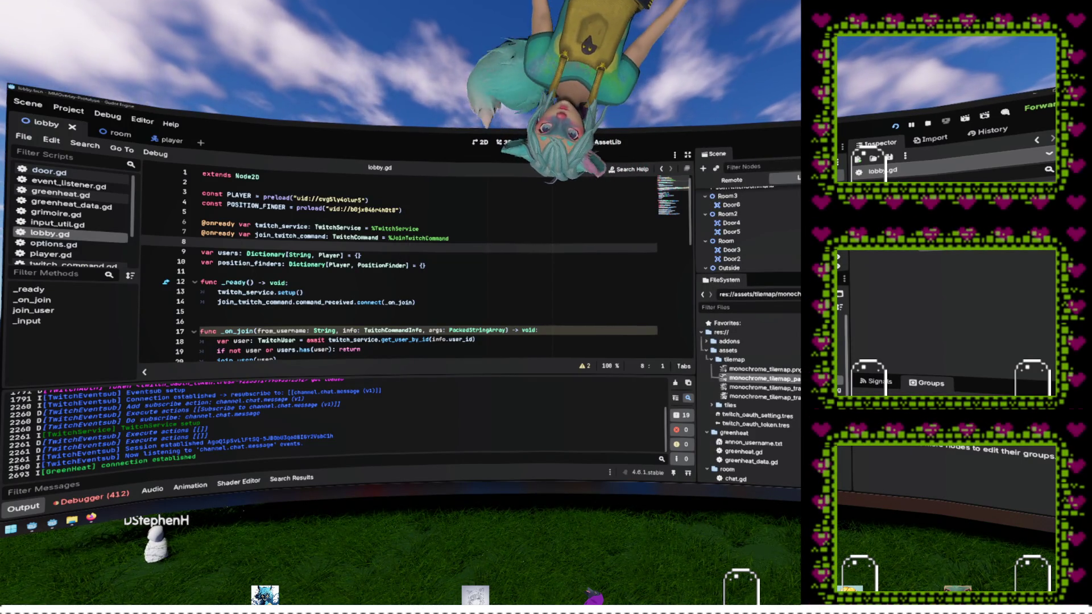
click(459, 283)
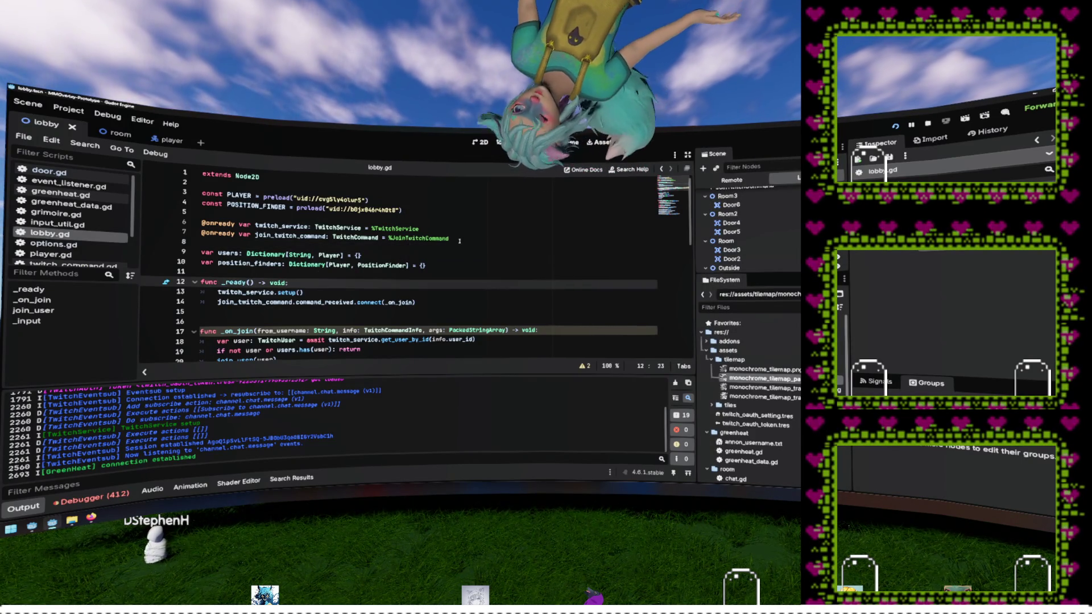
scroll(458, 242, down, 3)
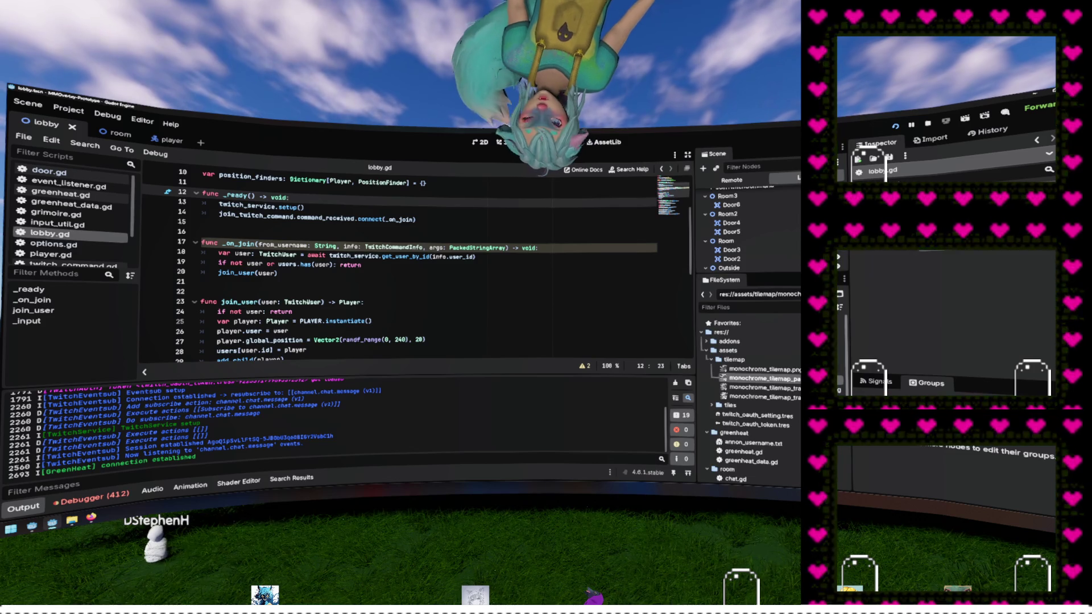
key(alt+Tab)
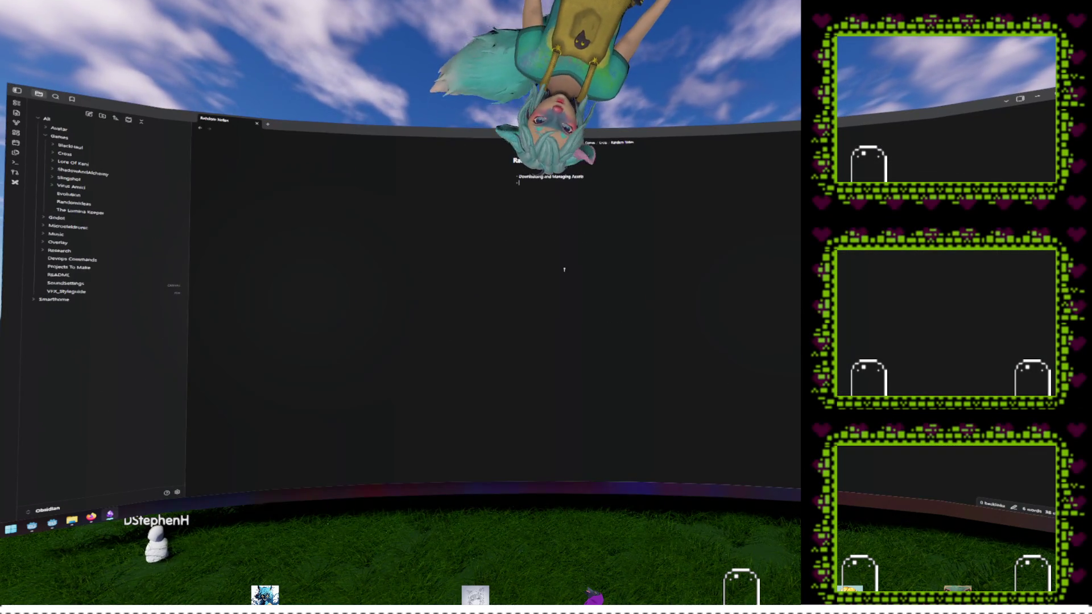
Step: Write the ## Rooms heading and room bullets, correcting 'forgeing' to 'forging', ending with Kitchen -> Cook Food -> Restore Health
text(## Rooms)
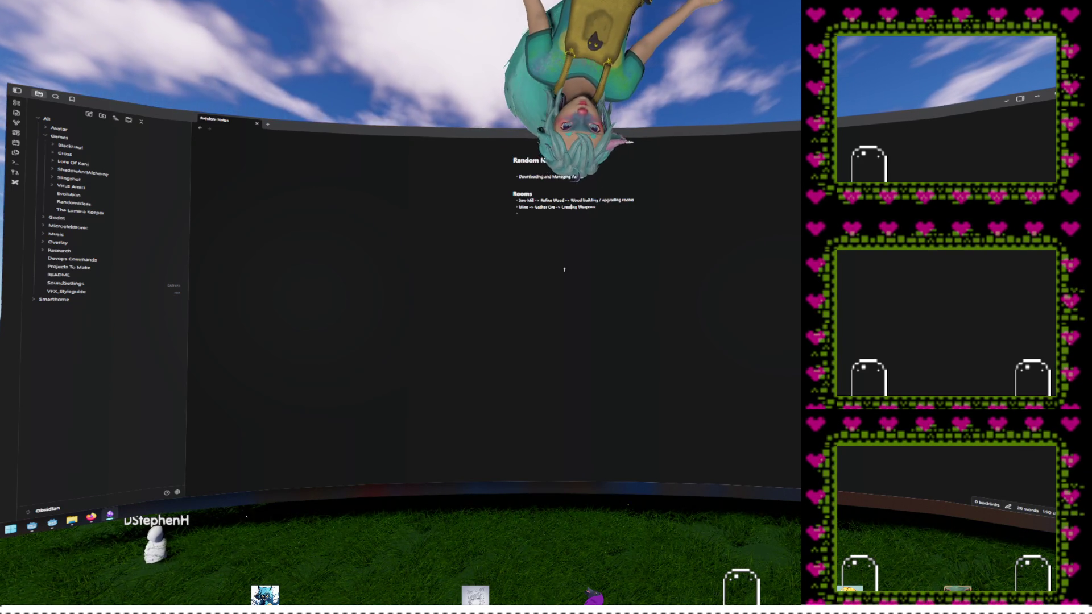
text(S)
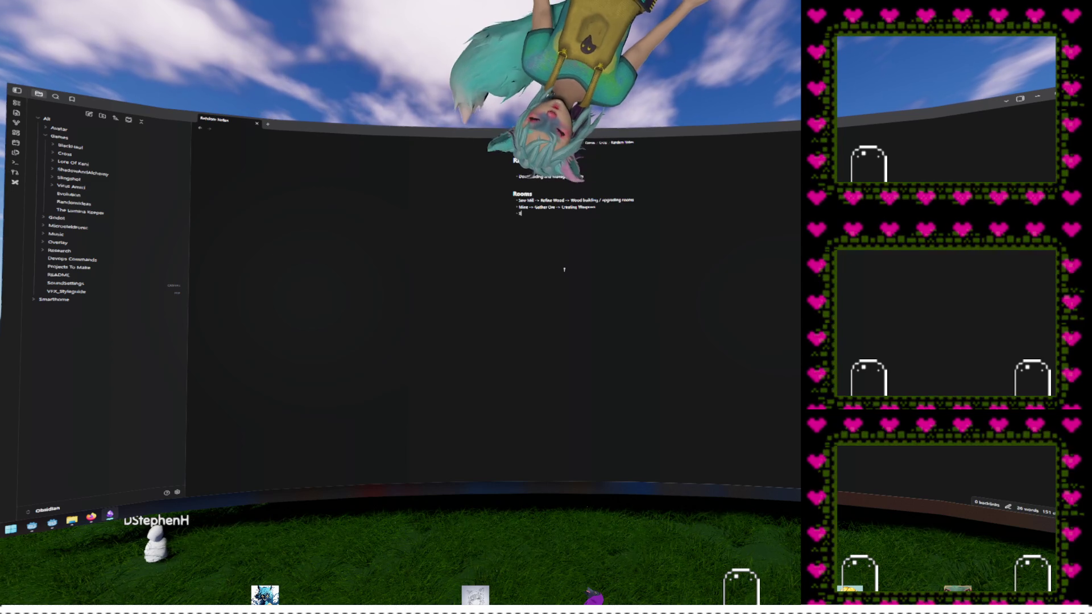
text(mithery -> )
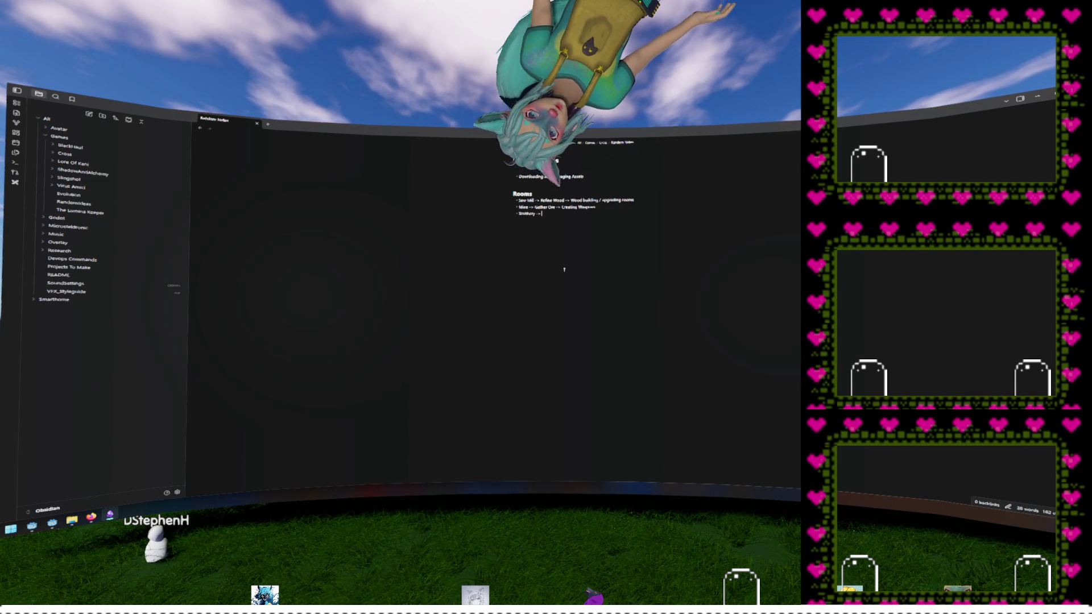
text(Forge Weapons)
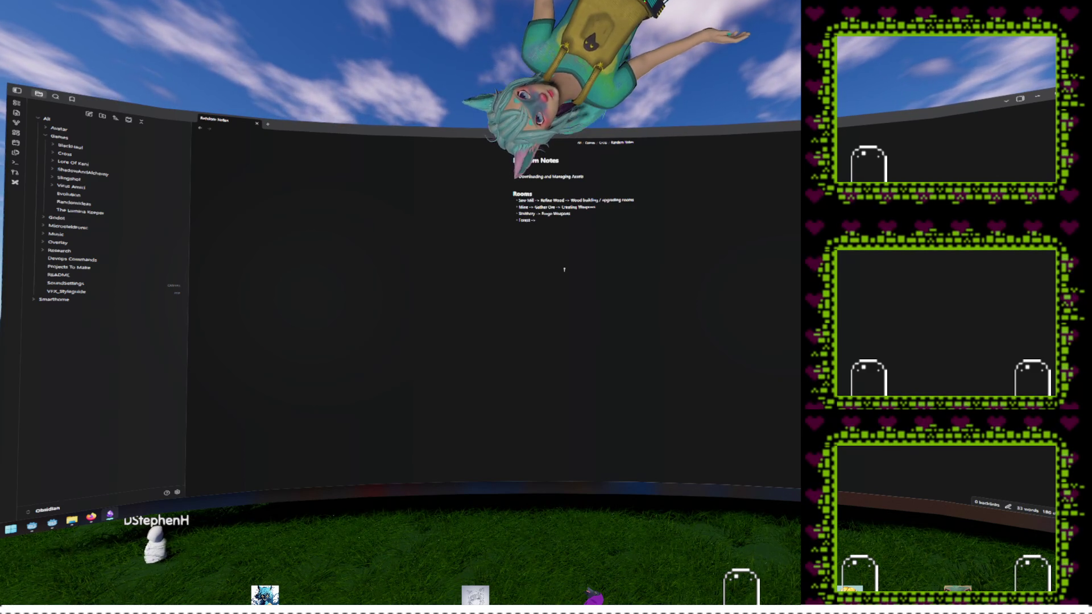
text(ing wood, and foraging)
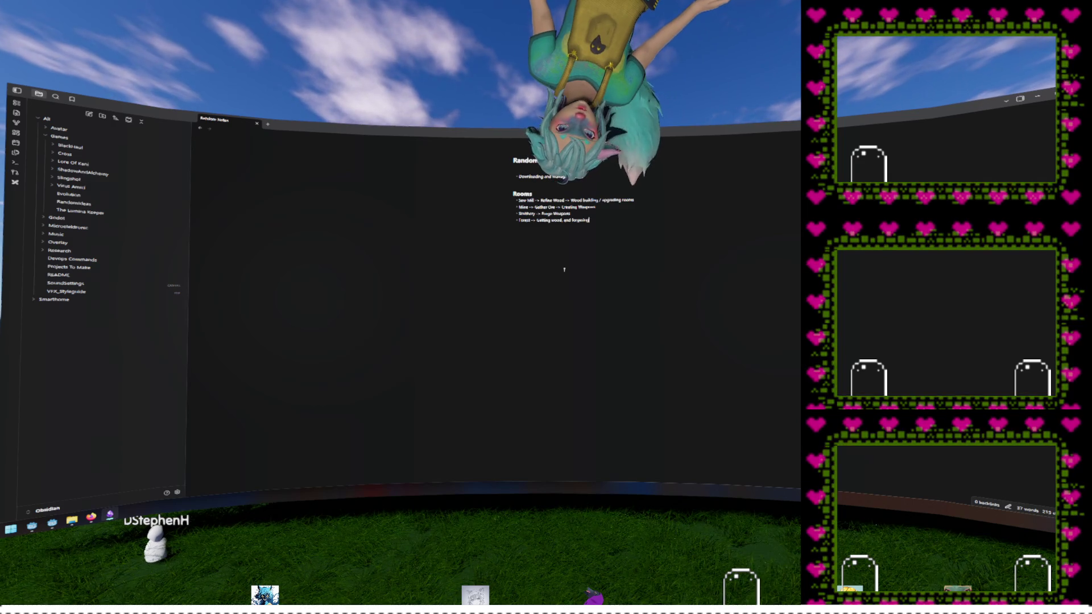
key(ctrl+shift+Left)
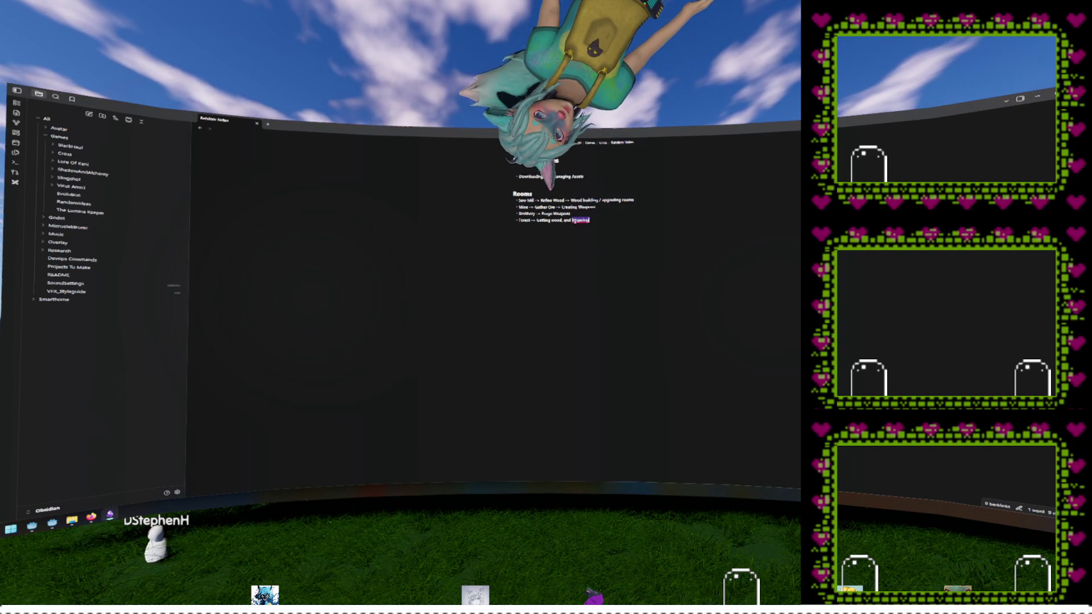
text(forging)
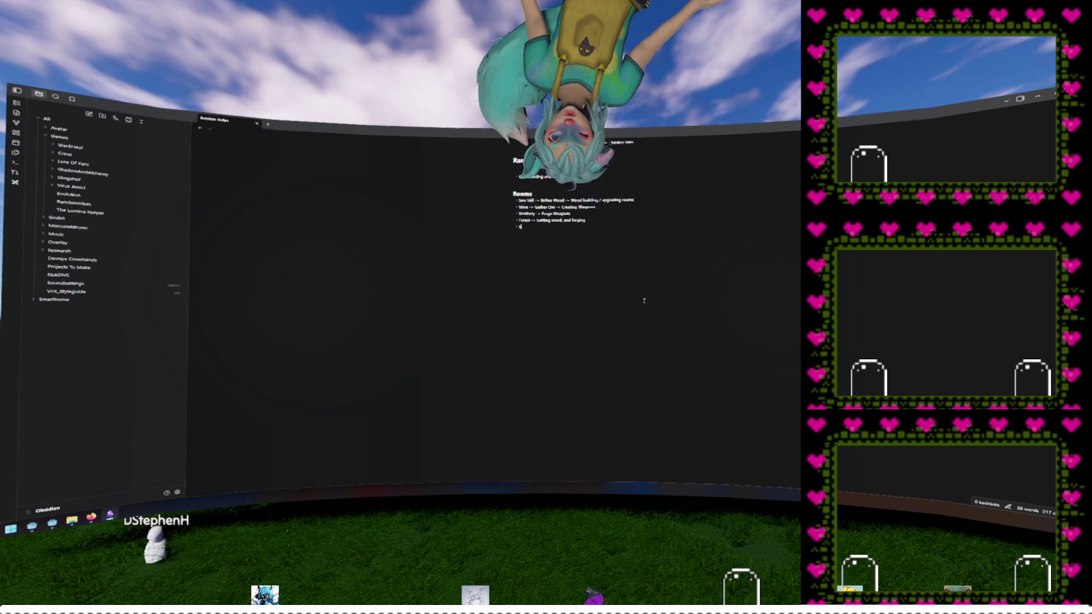
text(n -> Cook Food)
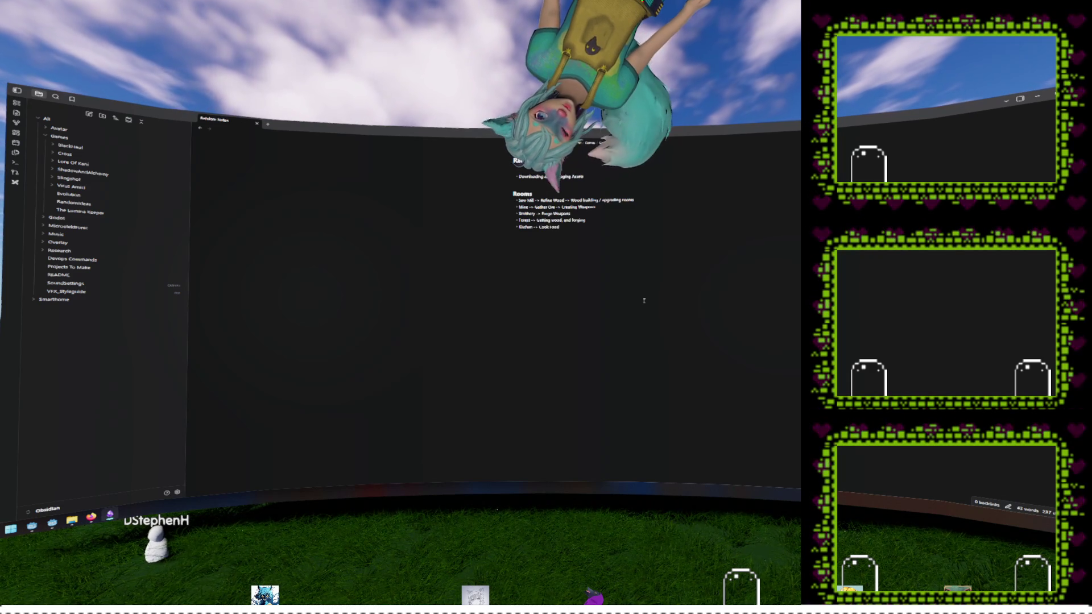
text( -> Restore)
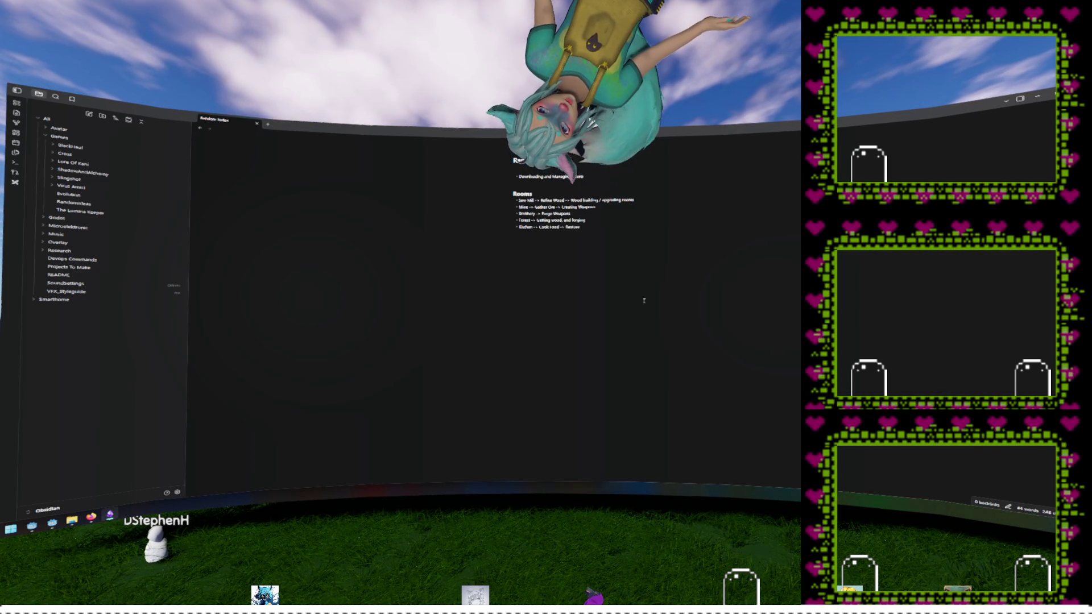
text( Health)
Step: Add Training Area -> Level Skills with Archery and Training Dummy sub-bullets, plus Bedroom -> Sleep
key(Return)
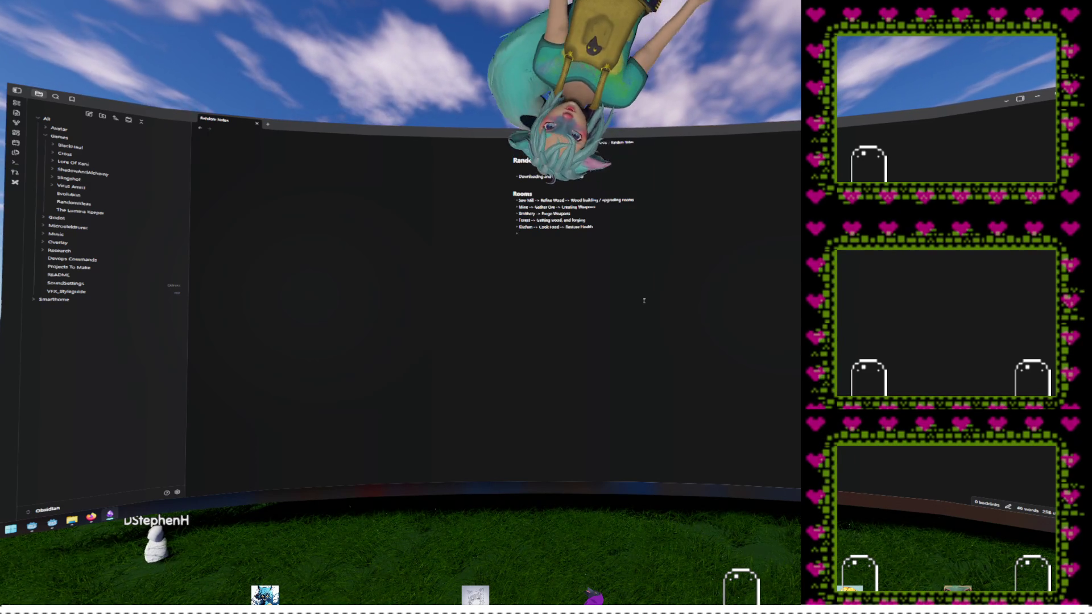
text(ing)
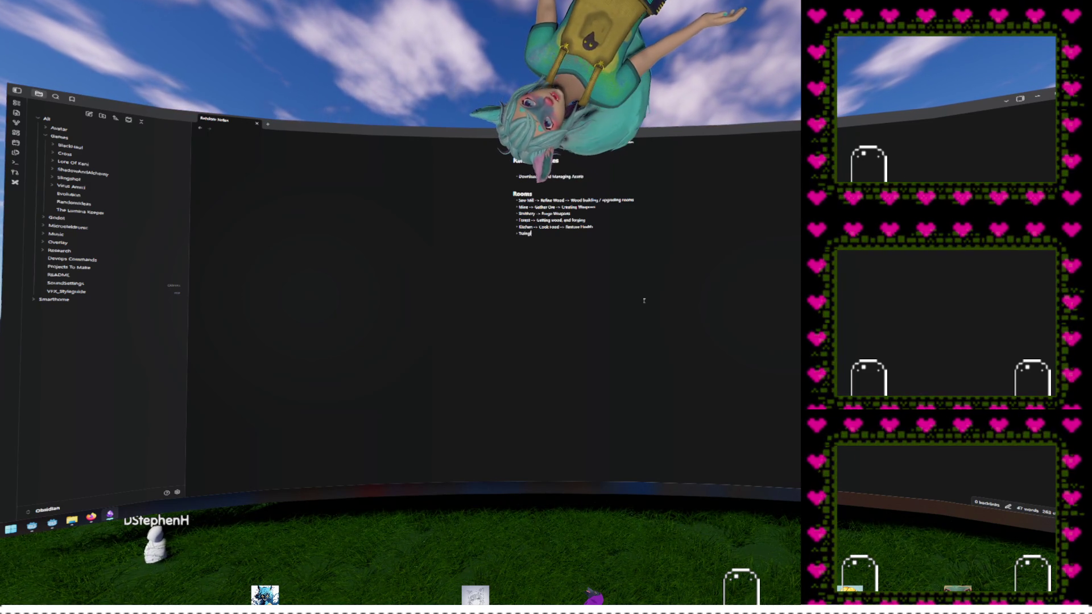
text(ing Area -> )
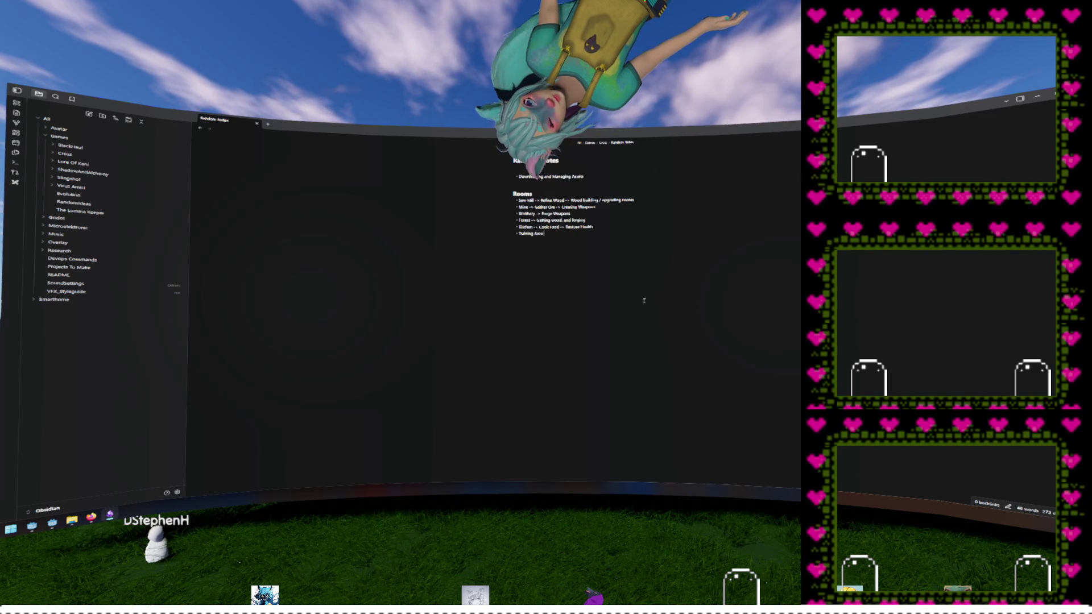
text(Level Skills)
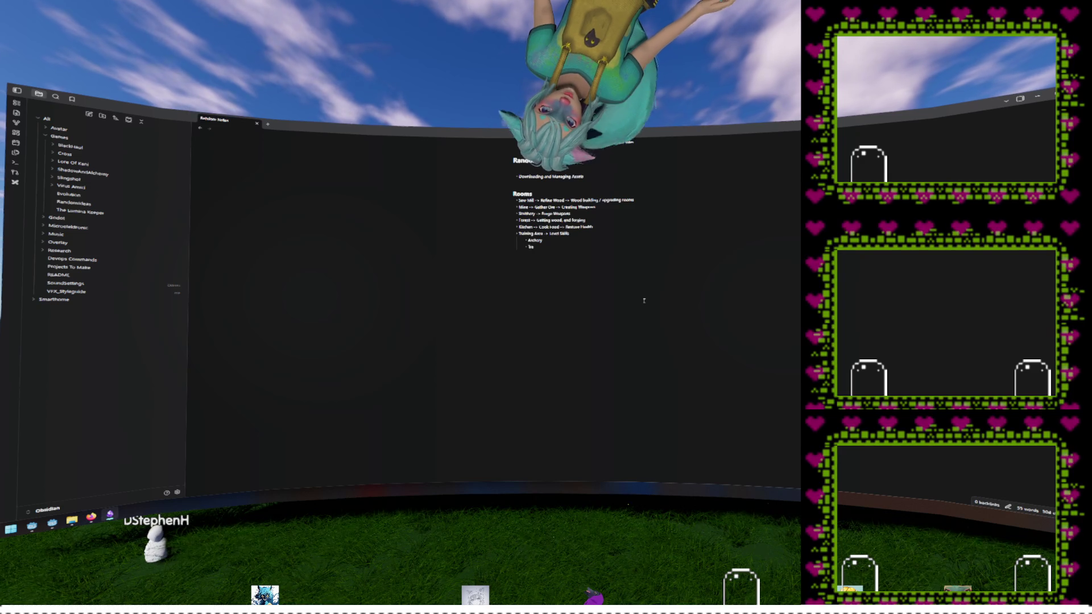
text(ummy)
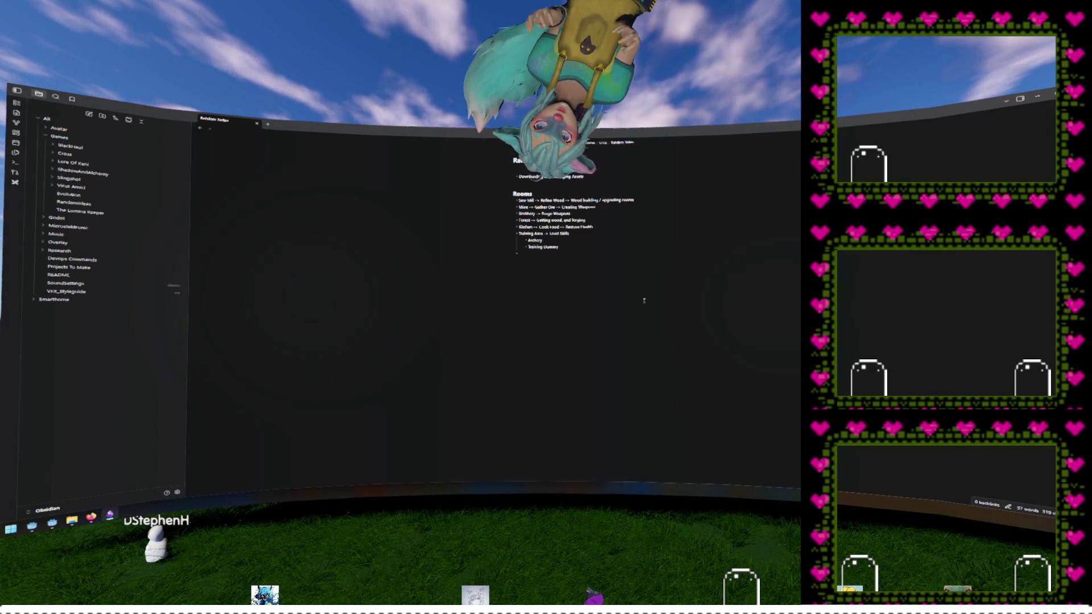
text(Bed)
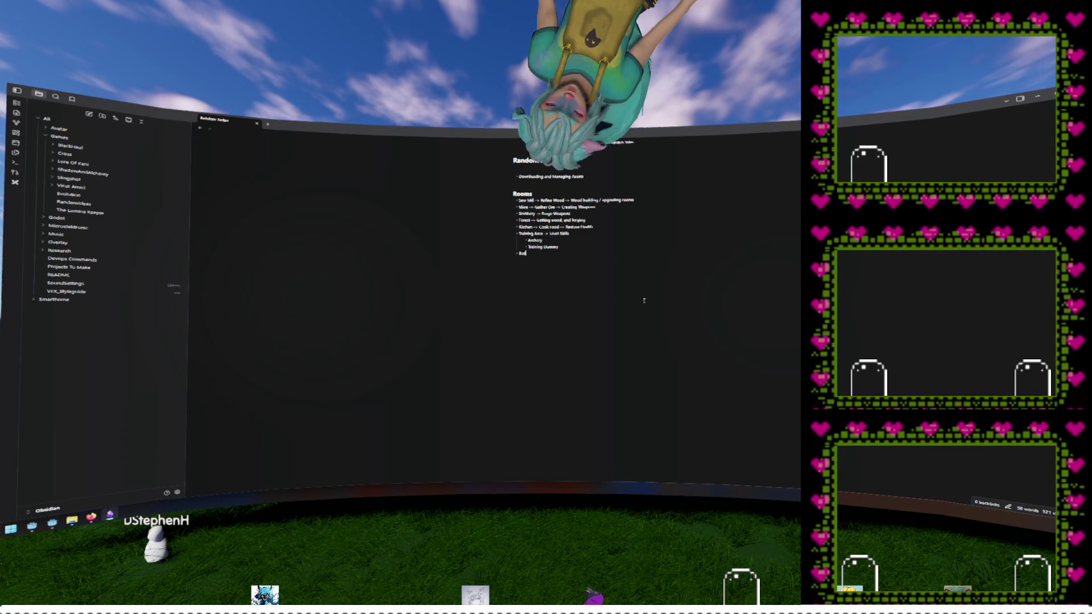
text(room)
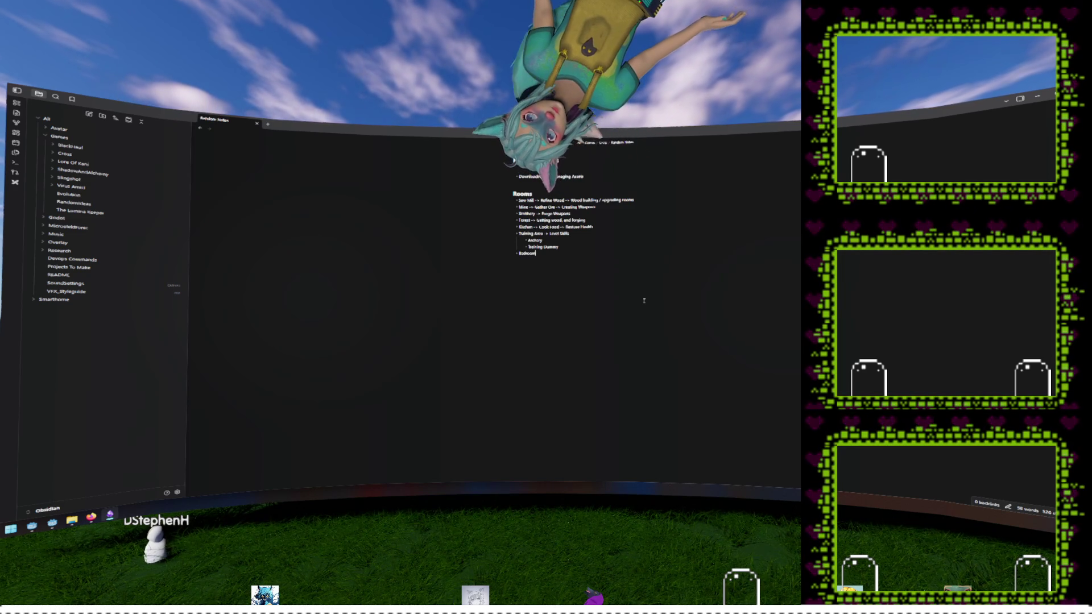
key(Return)
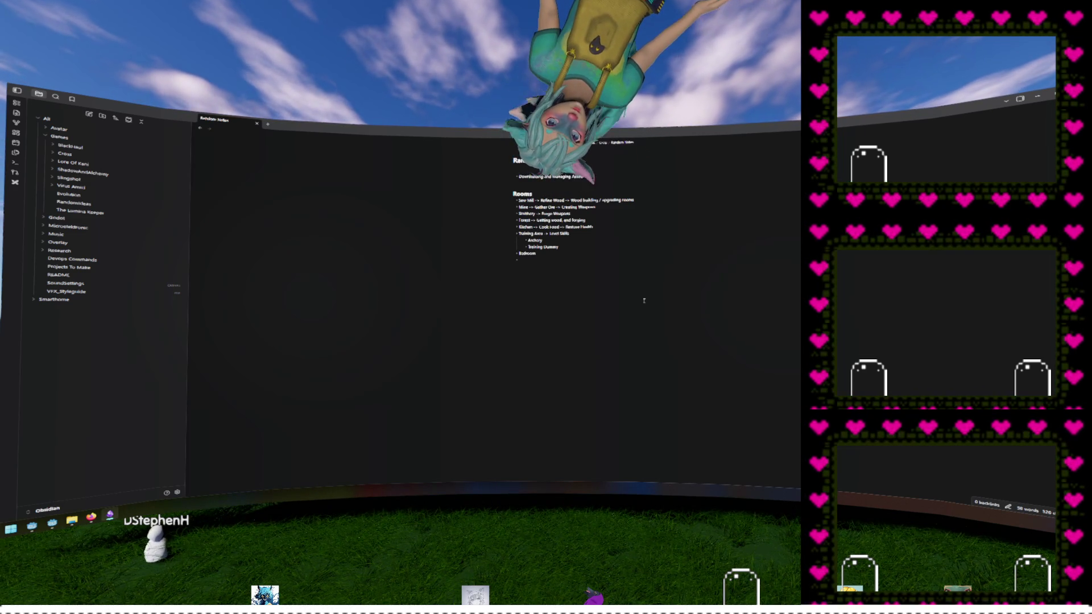
text(Sleep (??)
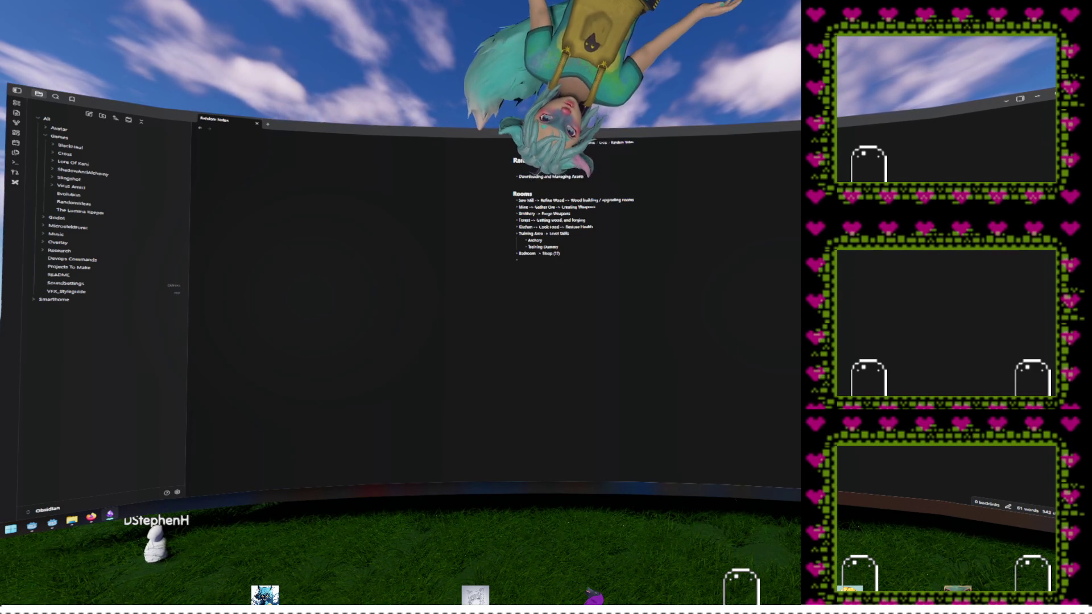
key(alt+Tab)
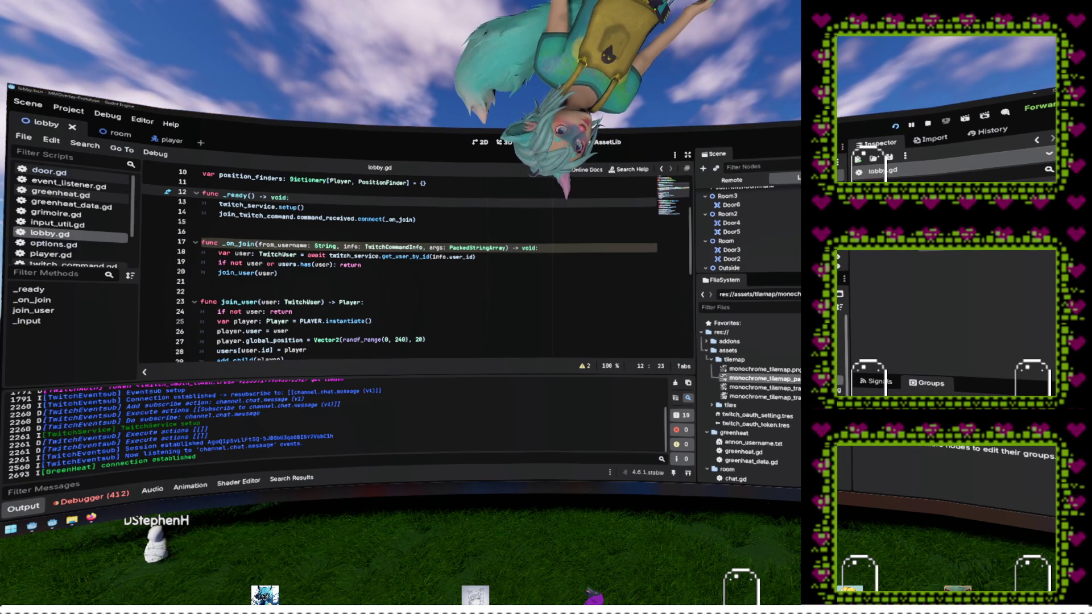
Step: Review lines 16–17 of lobby.gd, then open Project Settings at Display > Window (1920 × 1080)
click(509, 232)
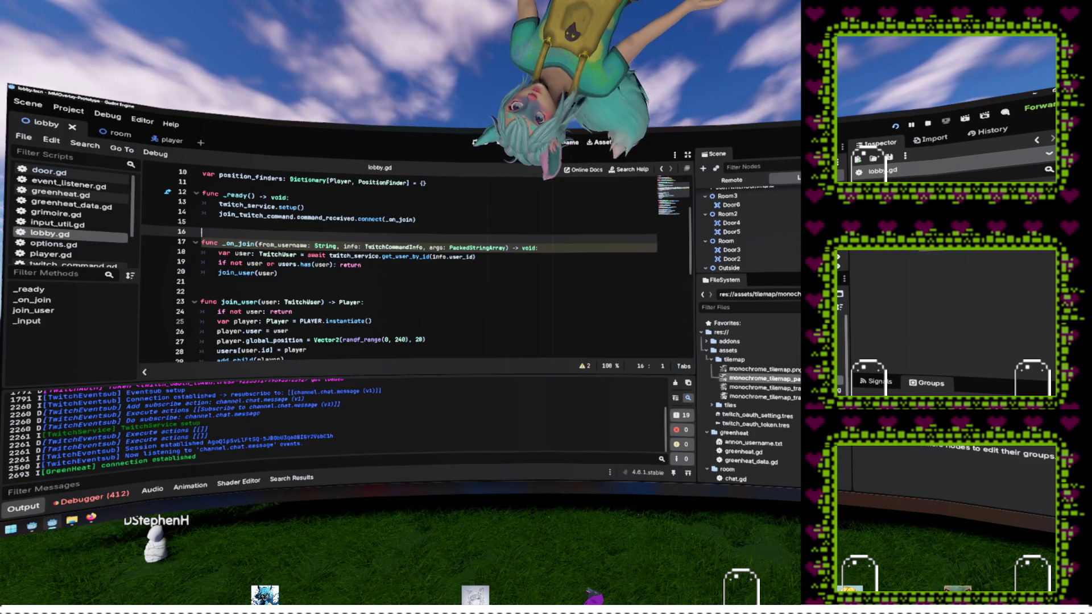
click(340, 246)
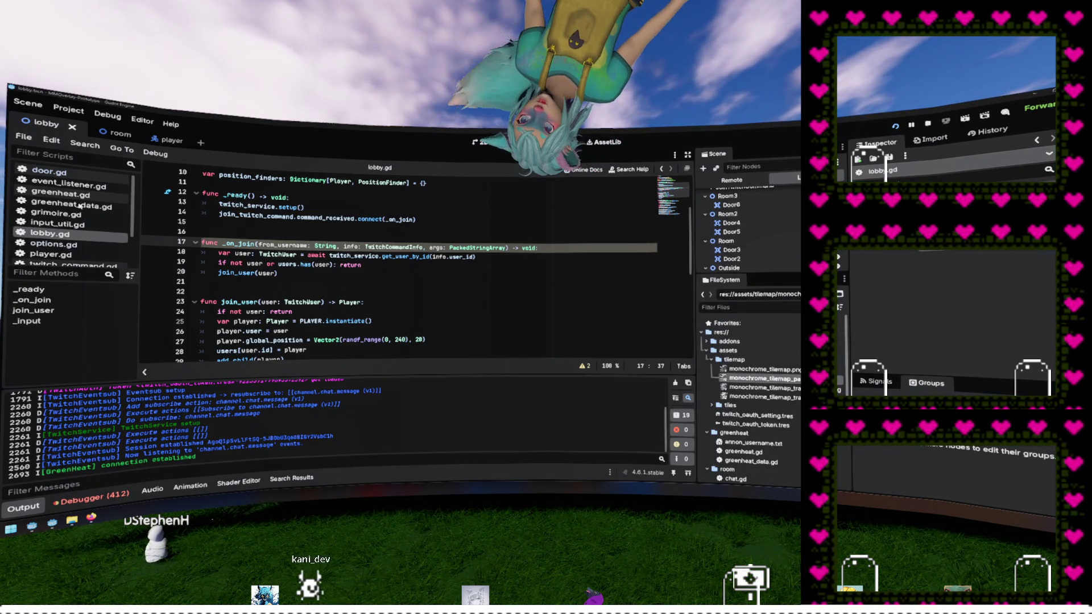
click(69, 108)
Step: In Project Settings, change Physics > 2D Default Gravity from 245 to 980
click(198, 162)
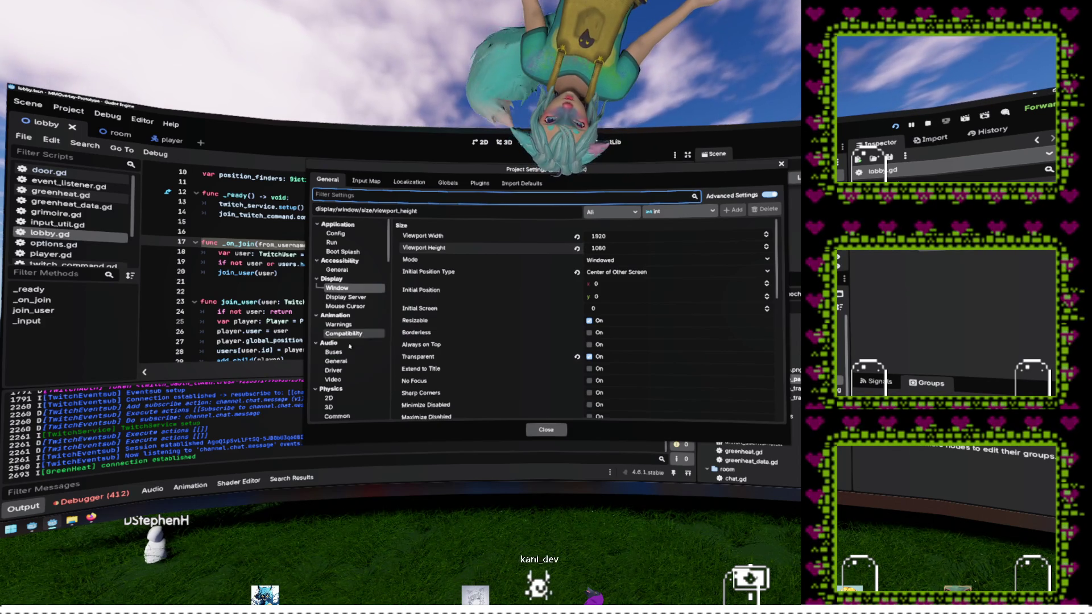
click(353, 389)
scroll(353, 389, down, 2)
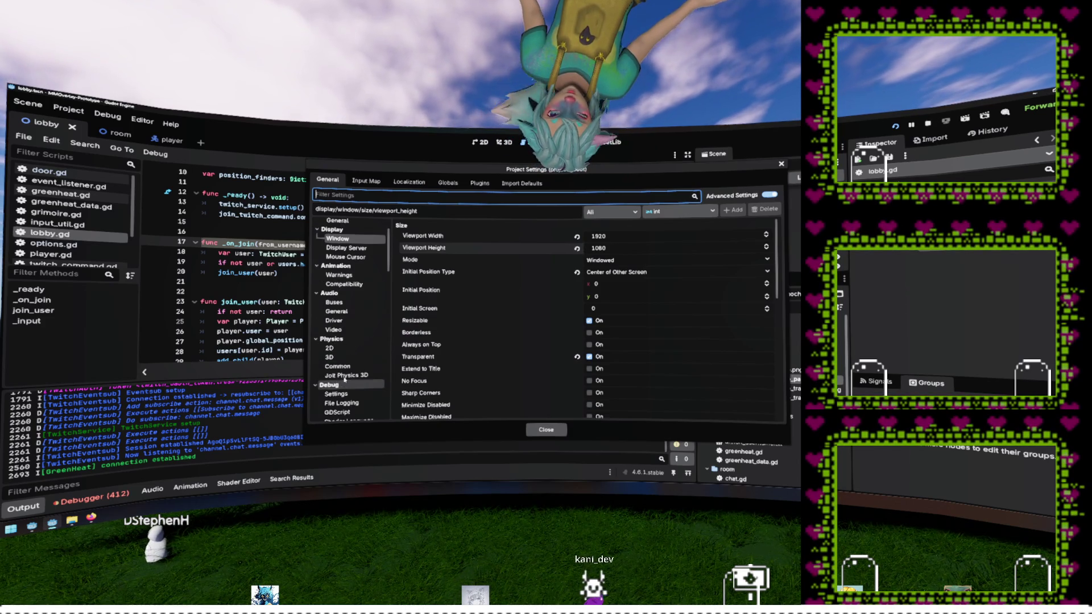
click(352, 340)
click(634, 252)
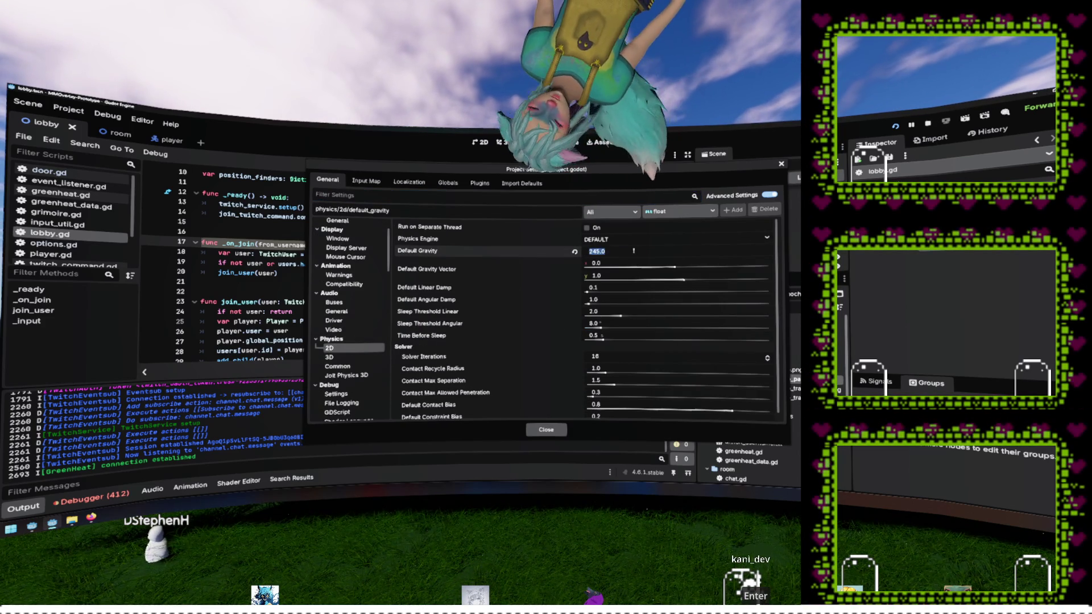
text(980)
key(Return)
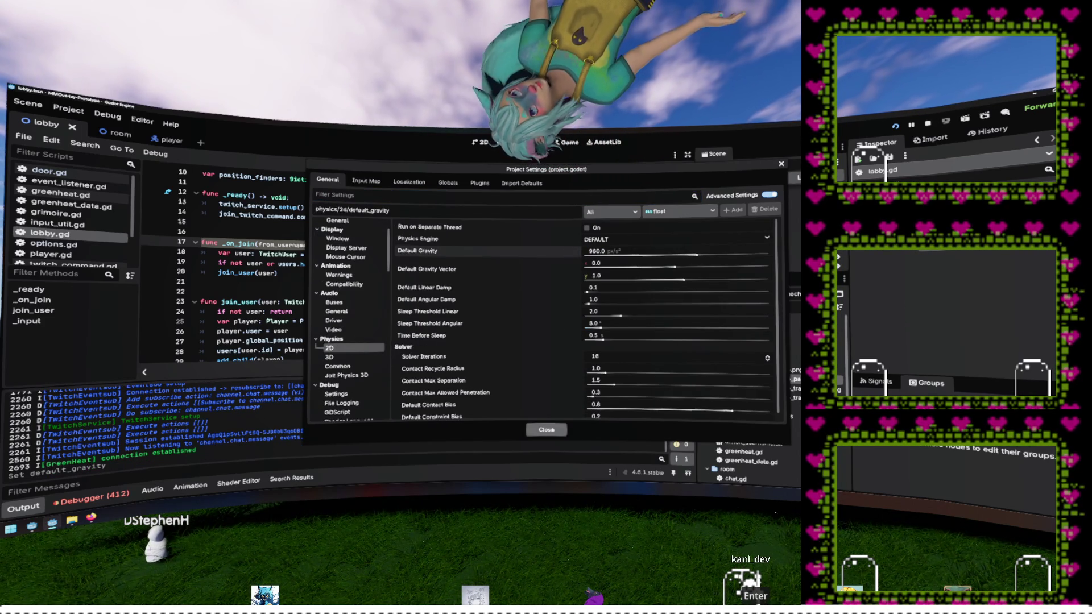
click(546, 429)
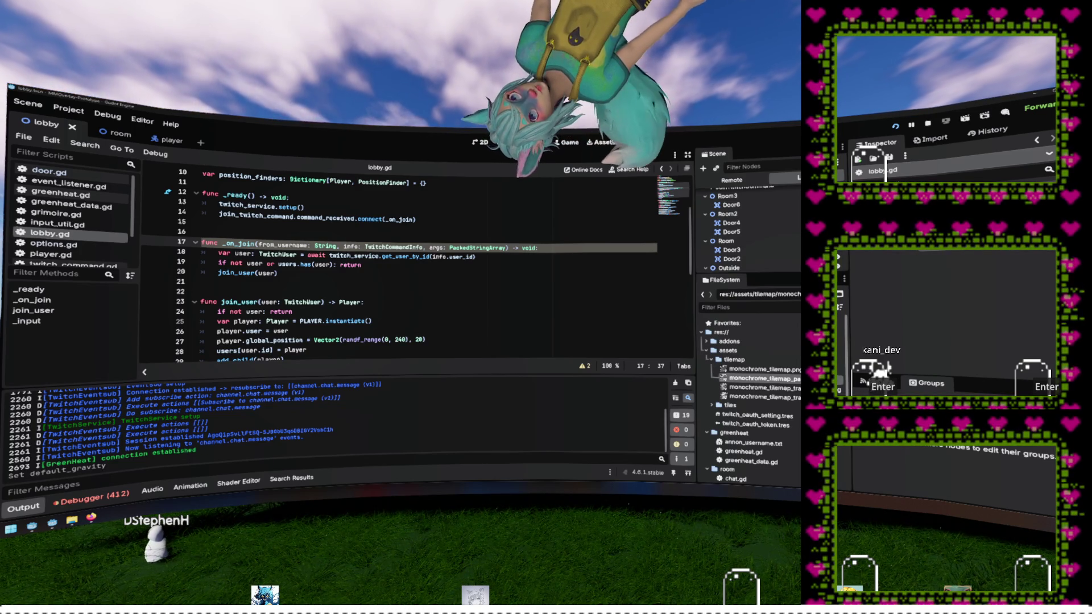
click(227, 282)
Step: Stop the running game with F8
scroll(398, 262, down, 1)
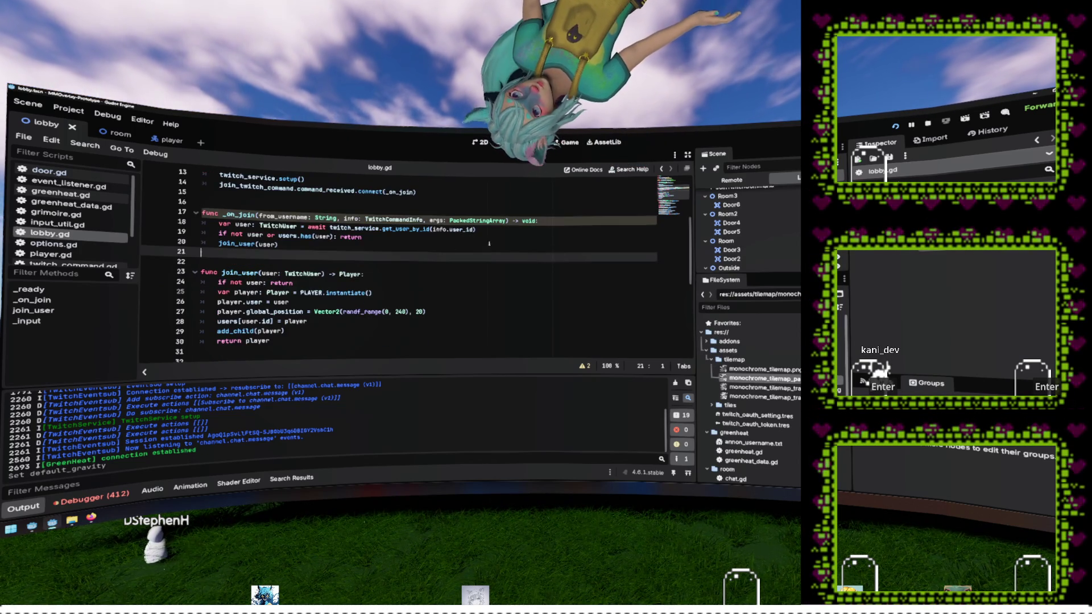
key(F8)
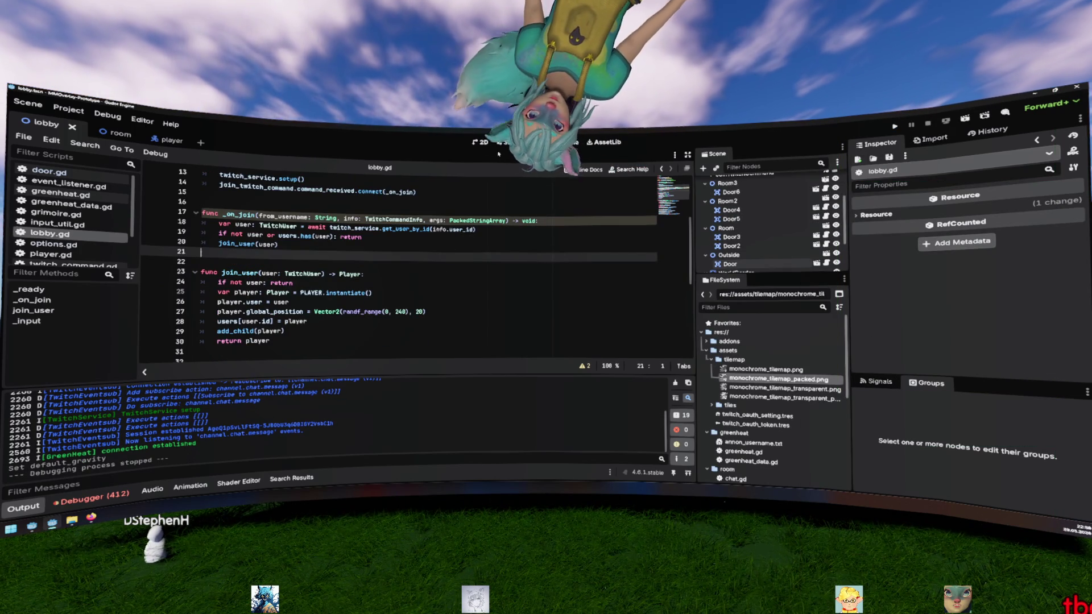
scroll(746, 223, up, 2)
scroll(746, 222, up, 1)
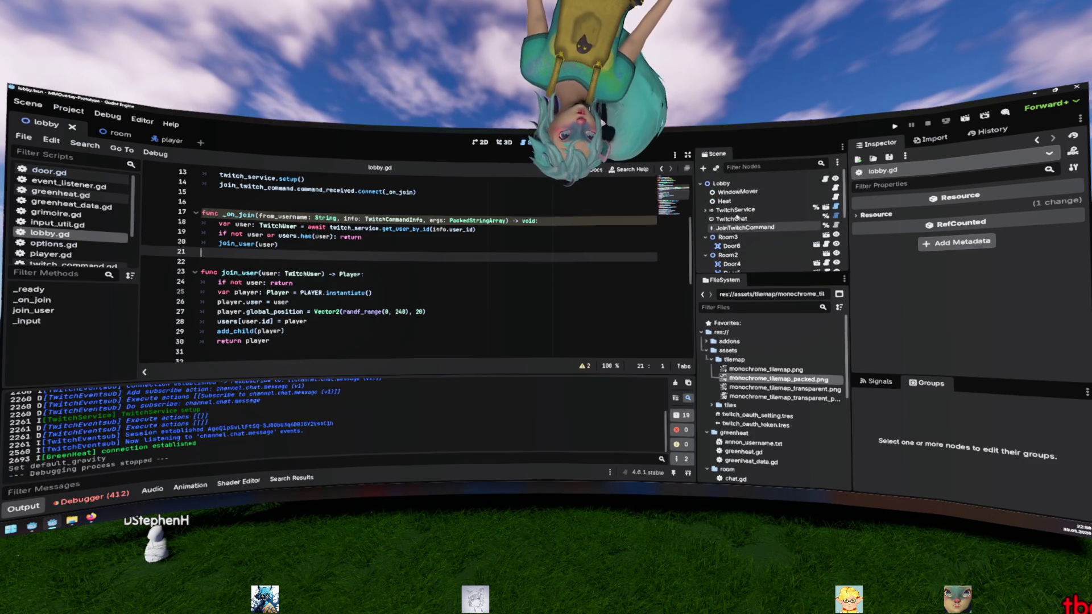
Step: Select the Lobby root, show the lobby level in the 2D view, and open Lobby's context menu
click(722, 183)
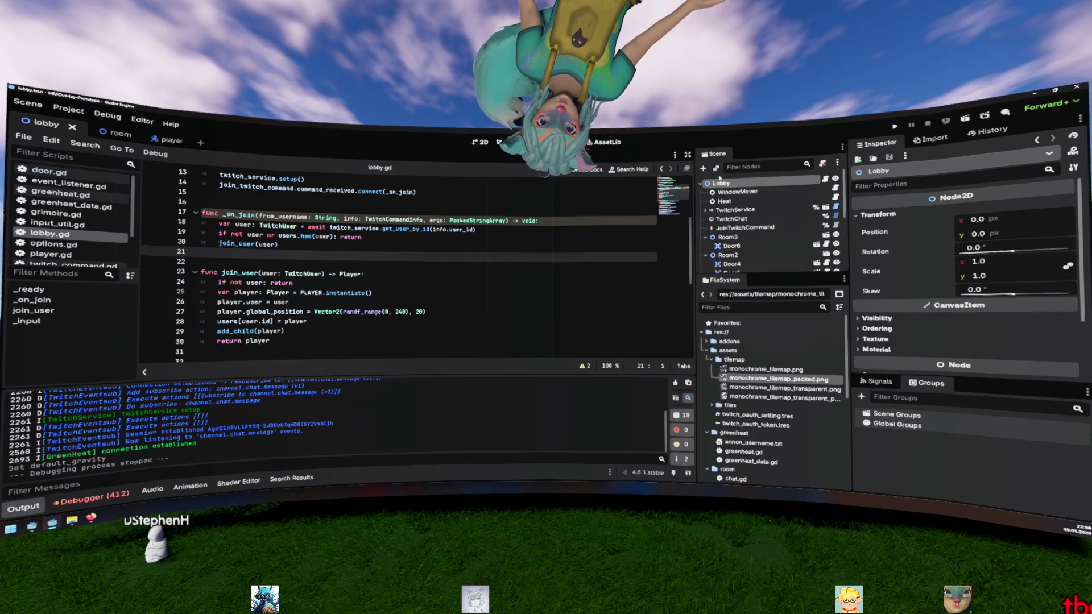
click(481, 143)
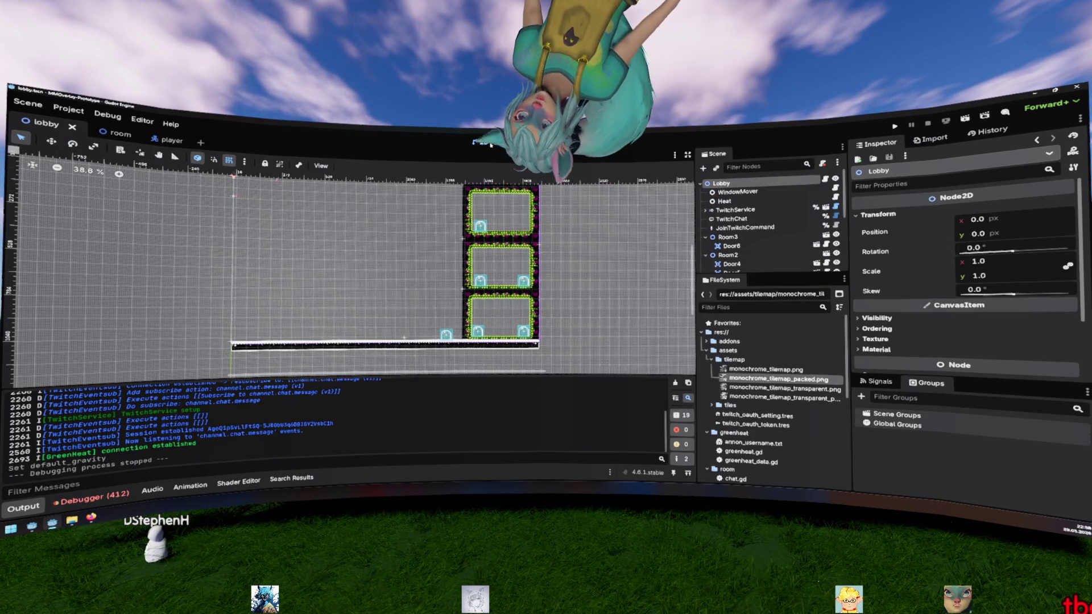
scroll(381, 244, up, 6)
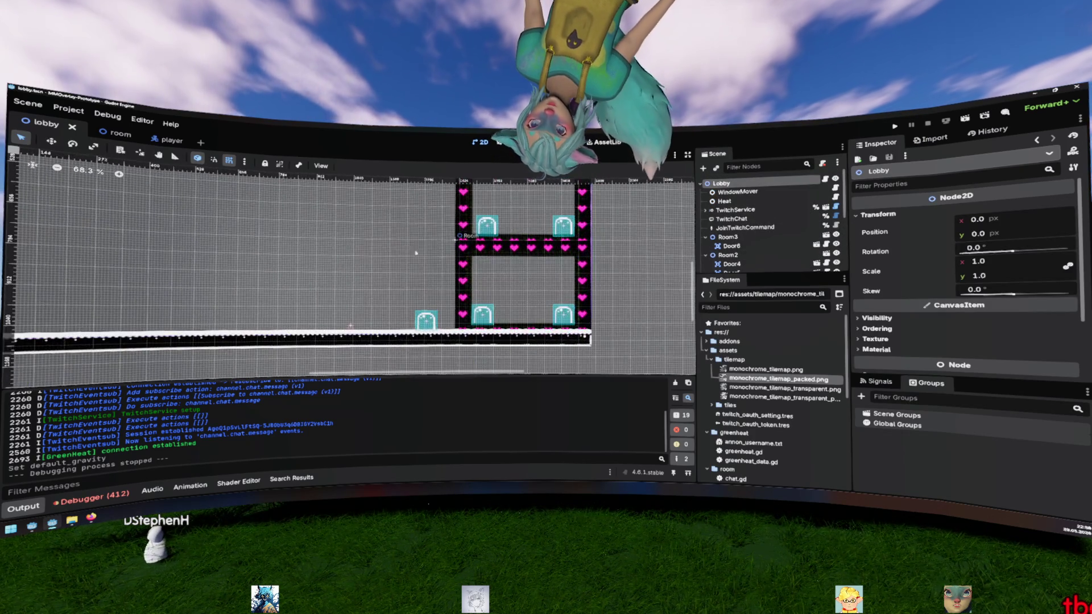
scroll(381, 244, down, 5)
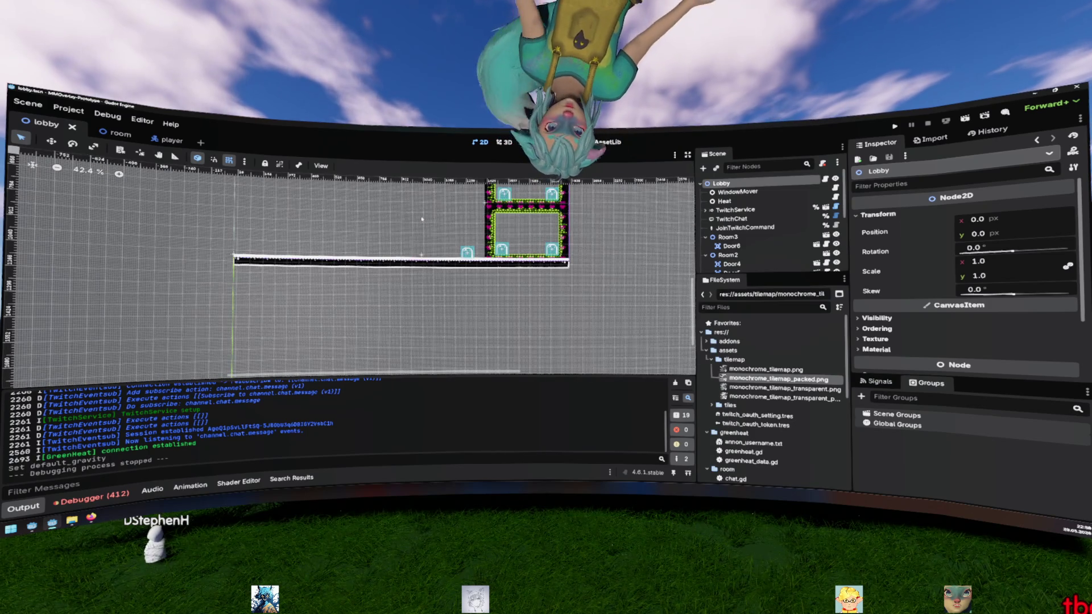
right_click(740, 185)
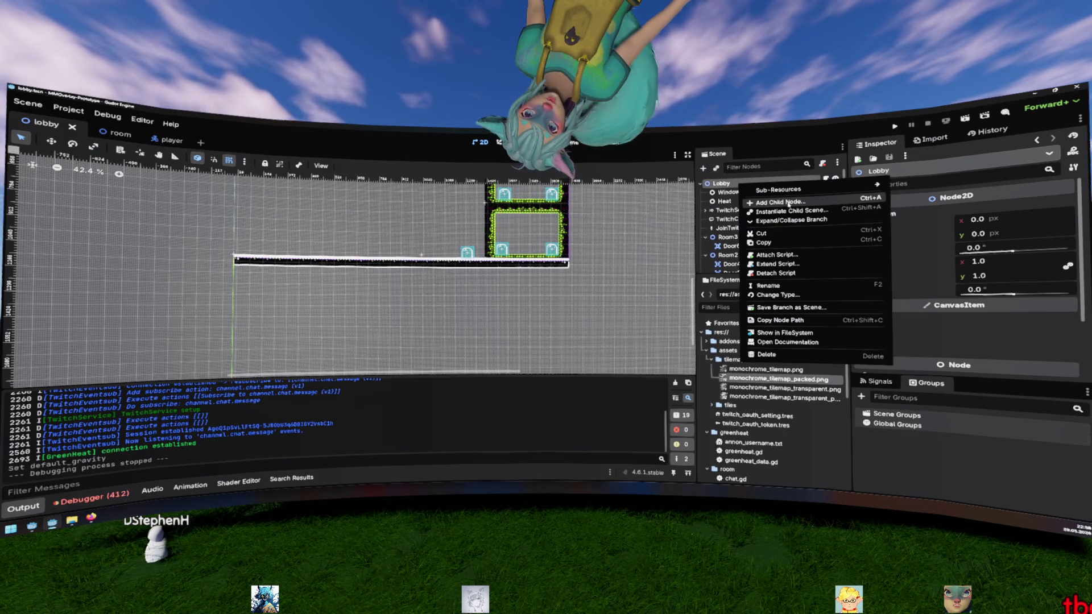
Step: Add a Control node as a child of the Lobby root
click(788, 203)
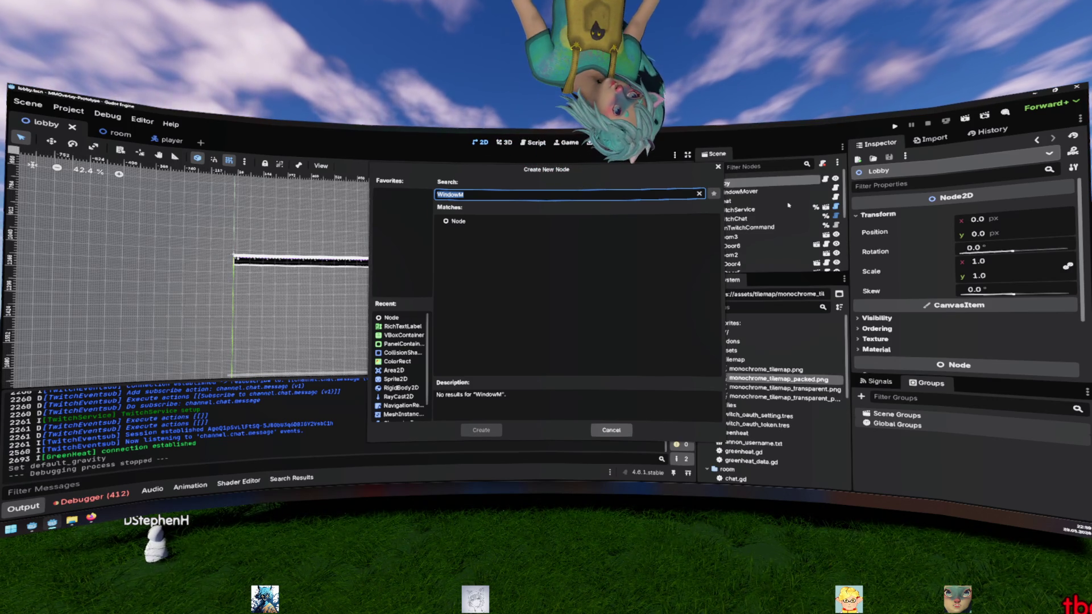
key(Escape)
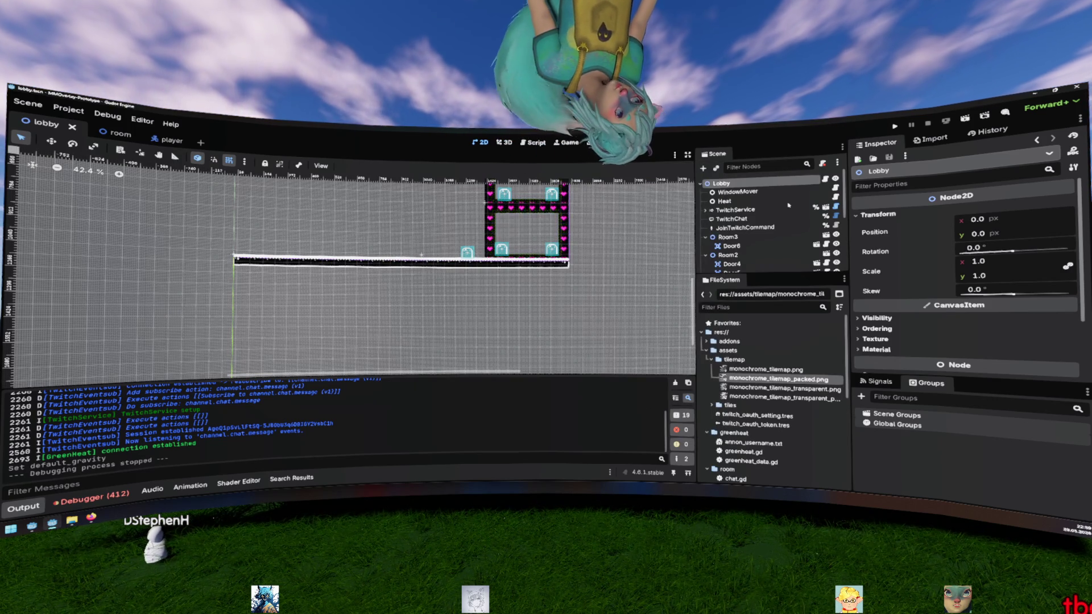
right_click(767, 183)
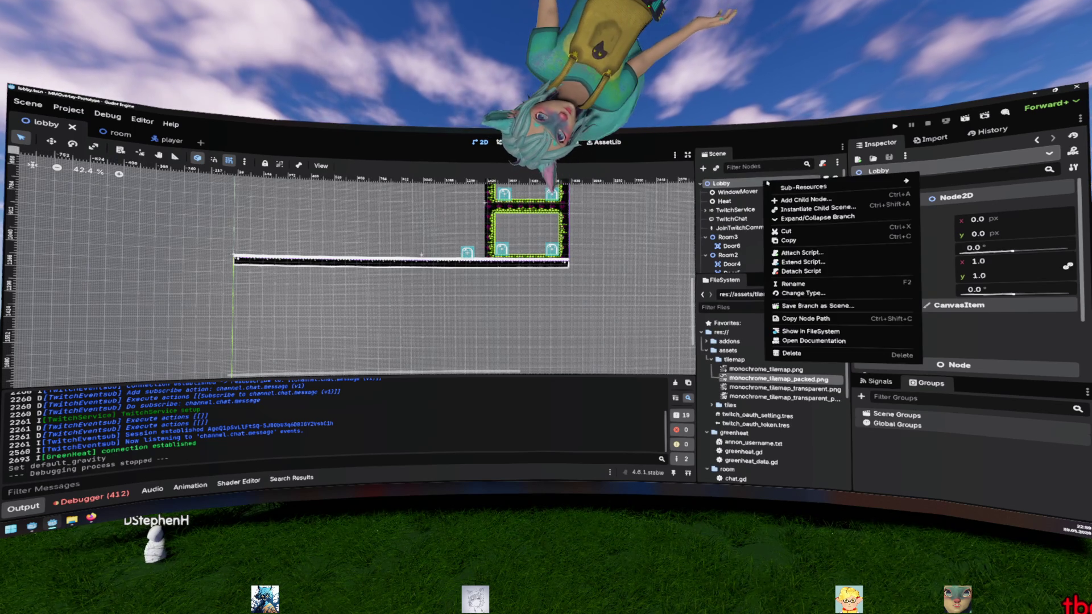
click(802, 200)
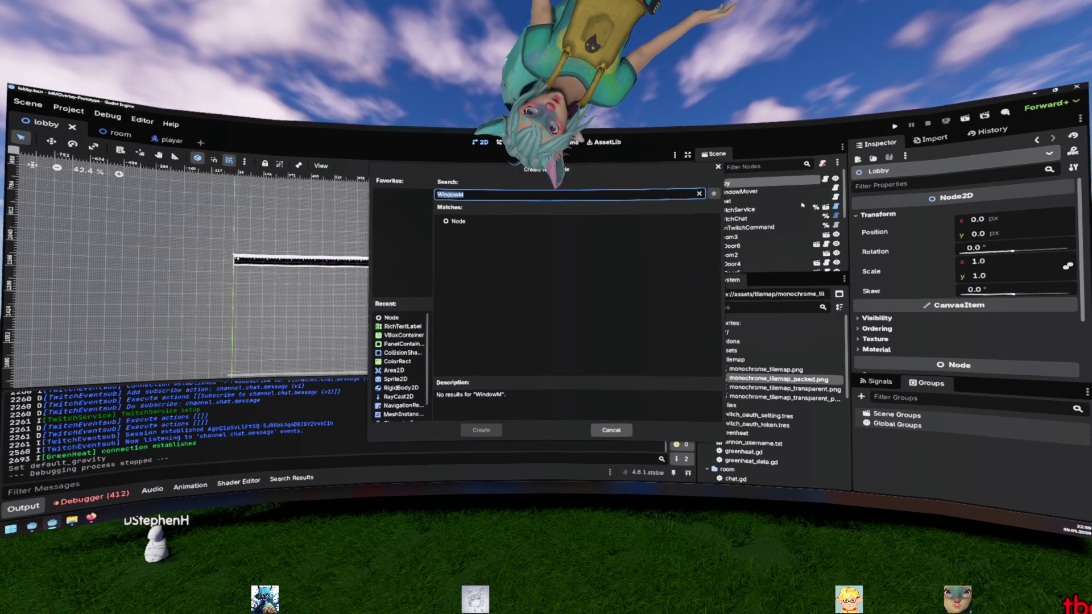
text(Cont)
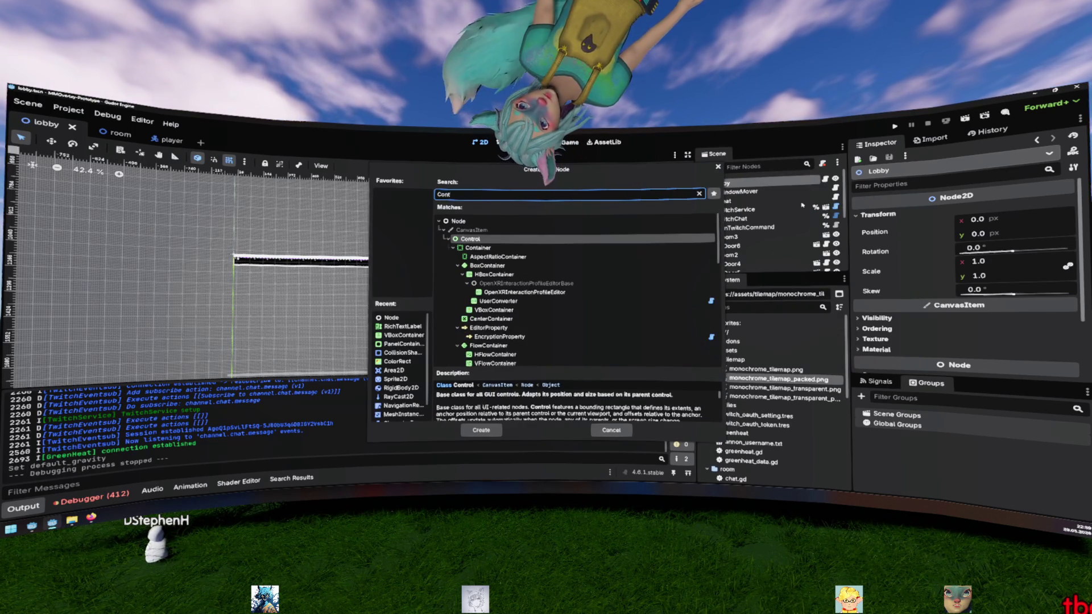
key(Return)
Step: Apply an anchor layout preset to the new Control node
click(346, 168)
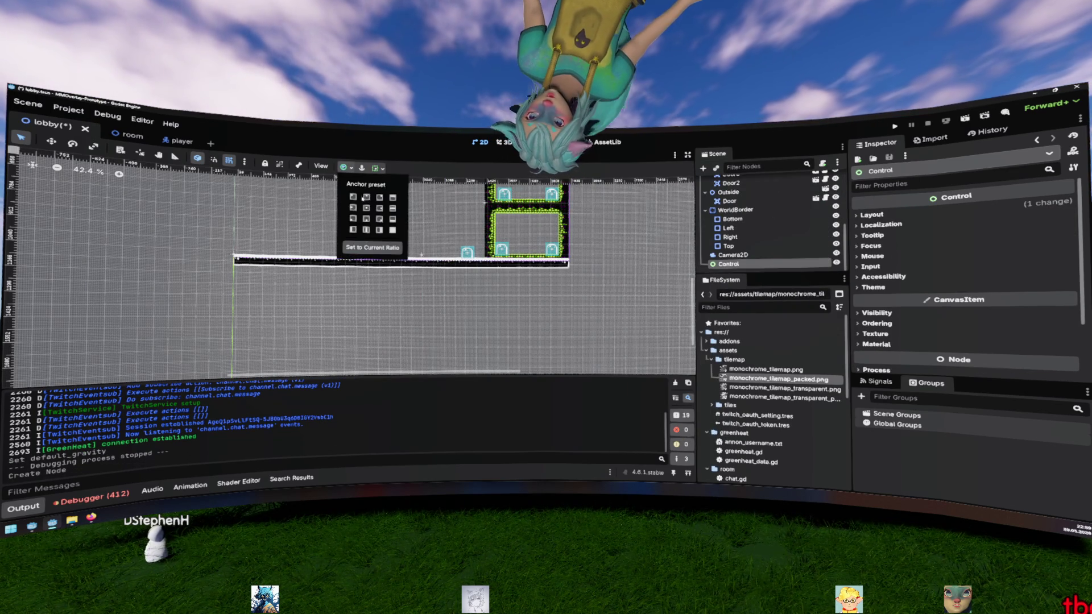
click(392, 230)
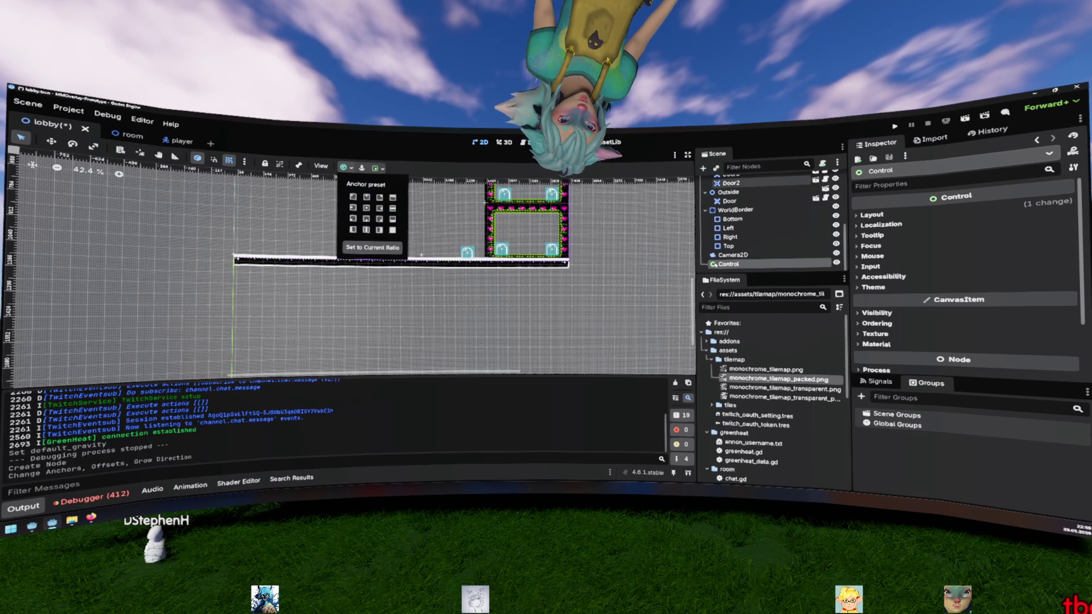
right_click(719, 264)
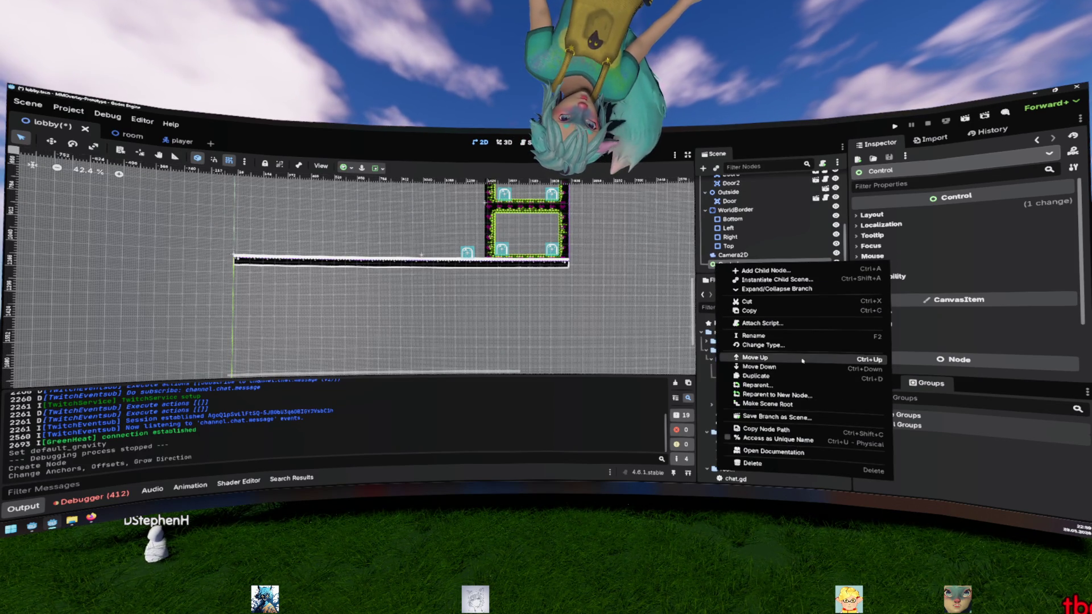
click(762, 345)
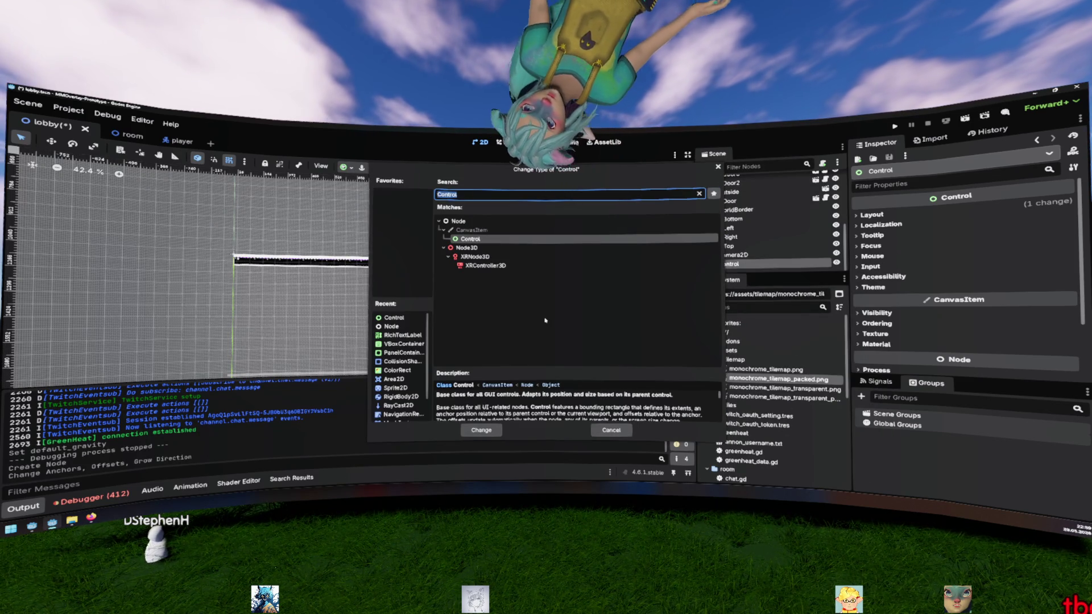
text(v)
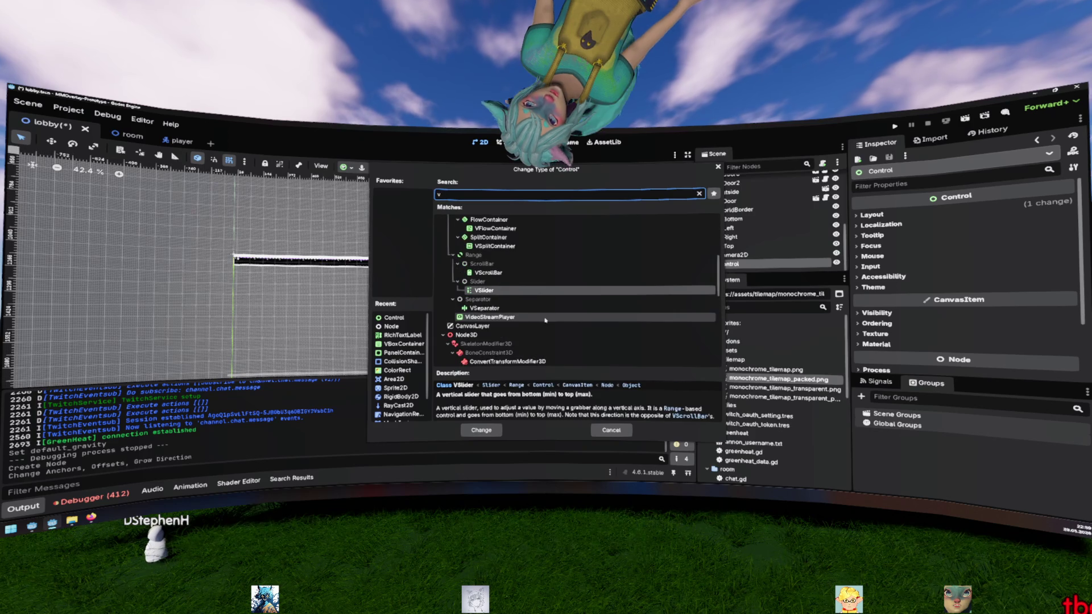
text(b)
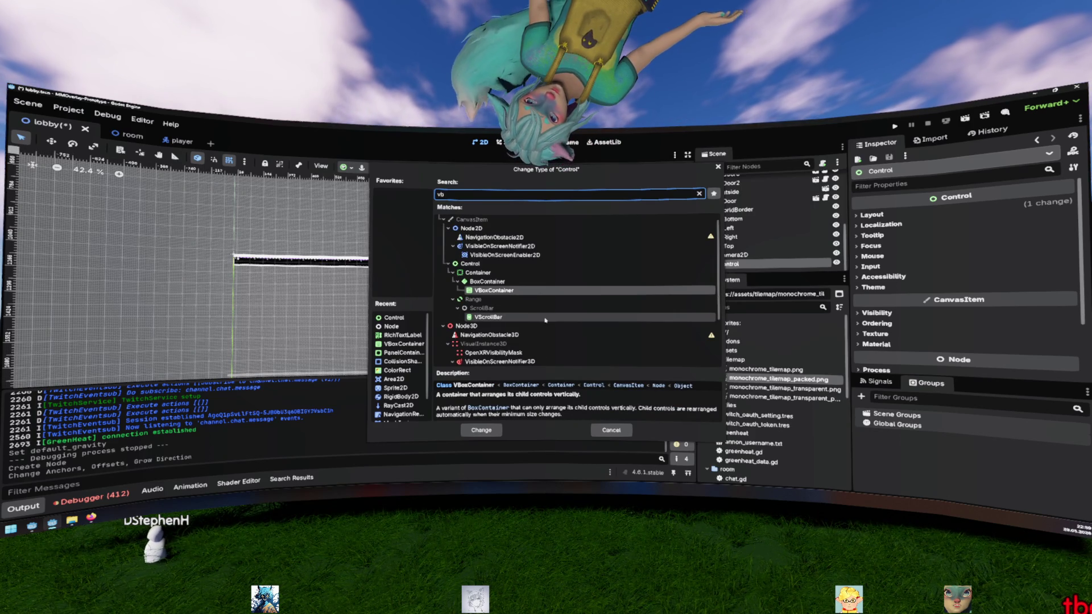
key(Escape)
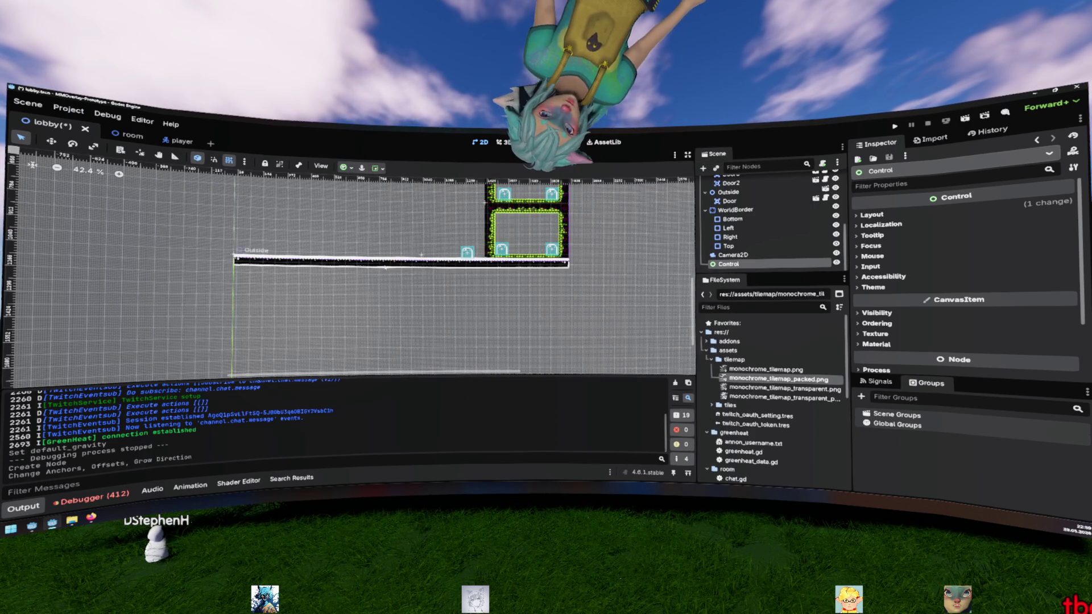
scroll(392, 295, up, 8)
scroll(391, 295, down, 5)
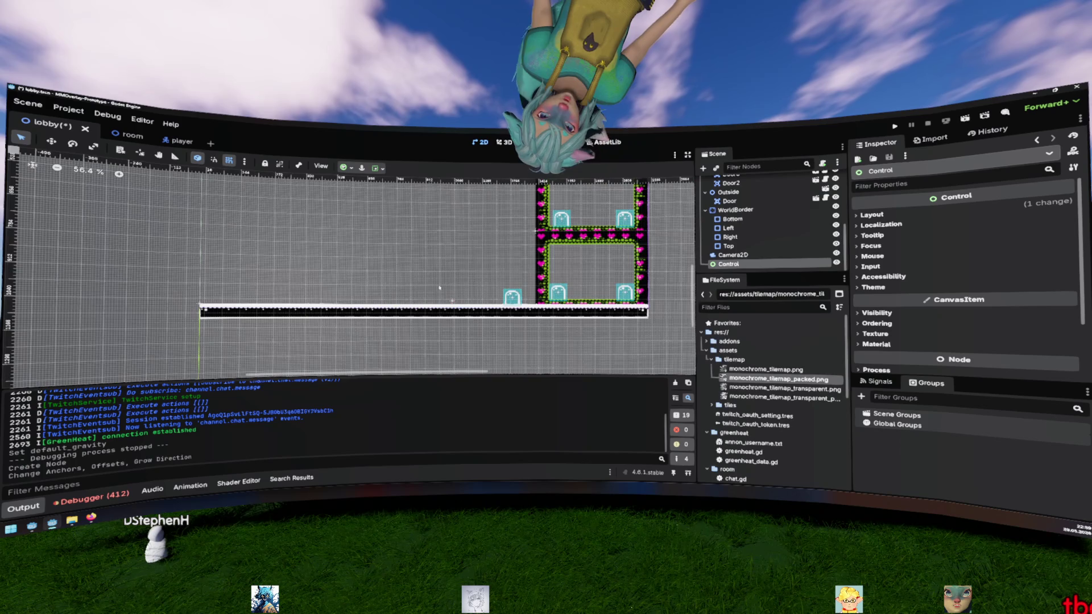
right_click(746, 265)
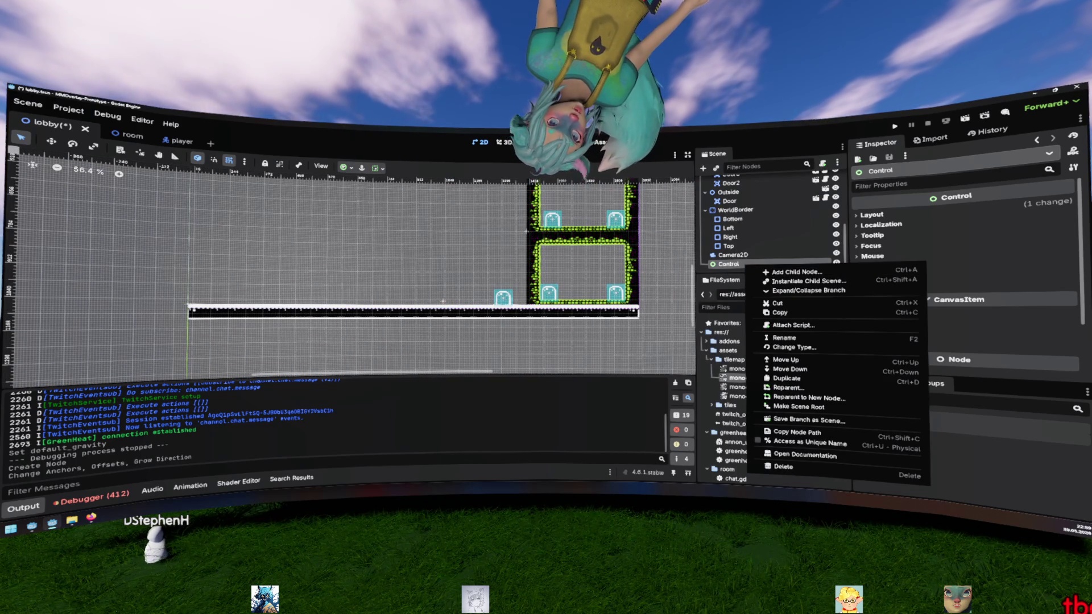
key(Escape)
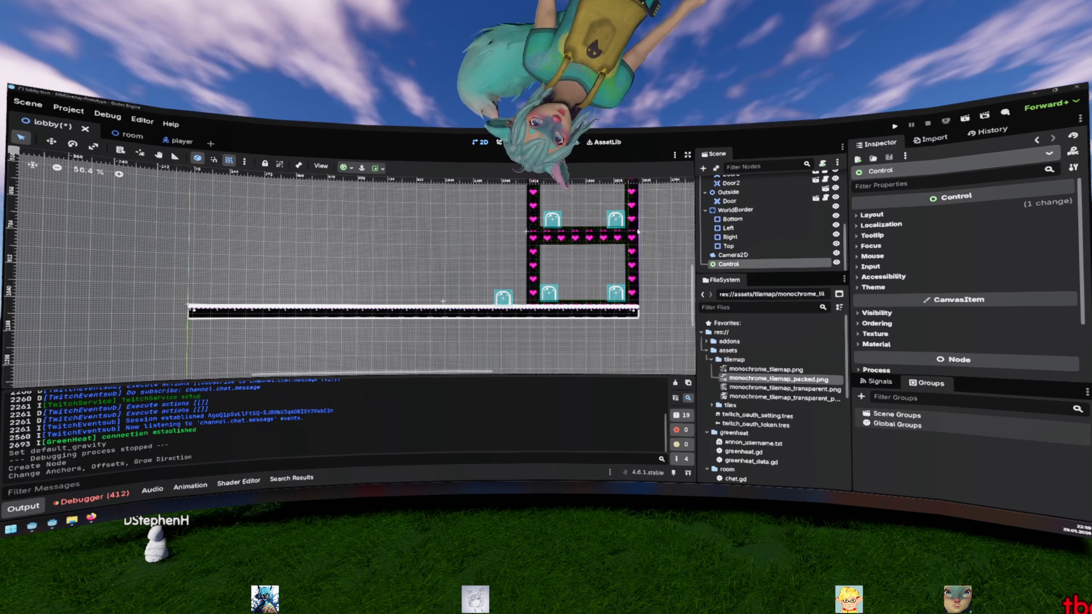
right_click(727, 266)
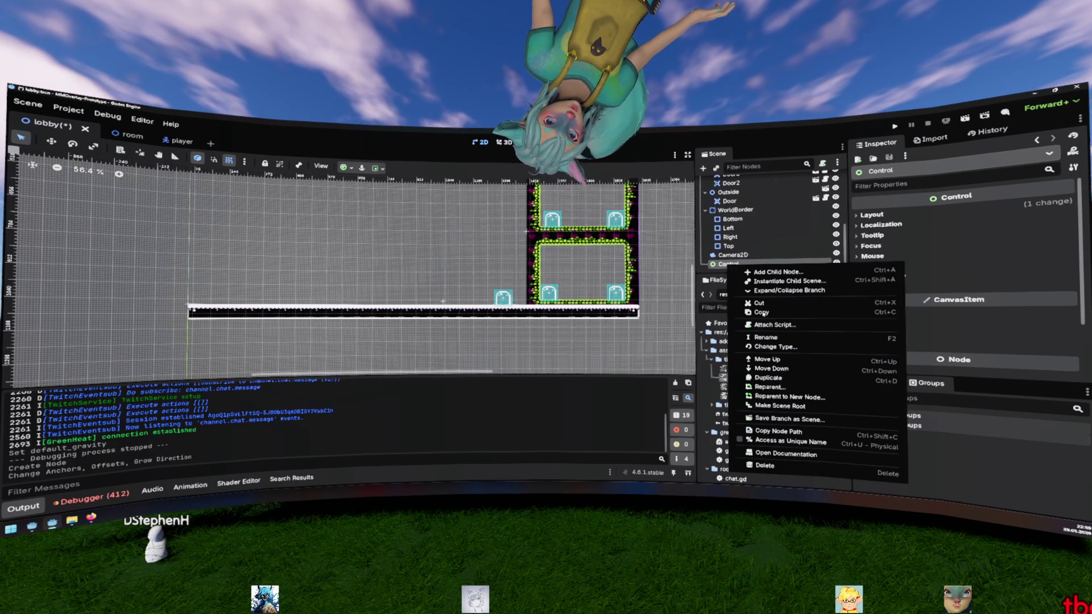
Step: Rename the Control node to Coodinates
key(Escape)
double_click(726, 264)
text(Ch)
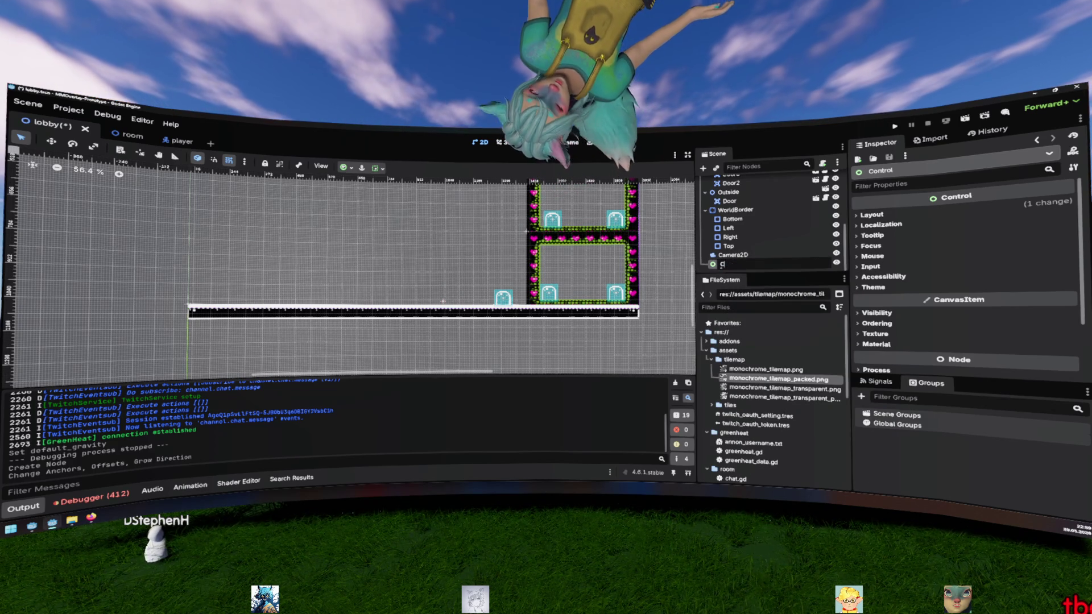
key(Return)
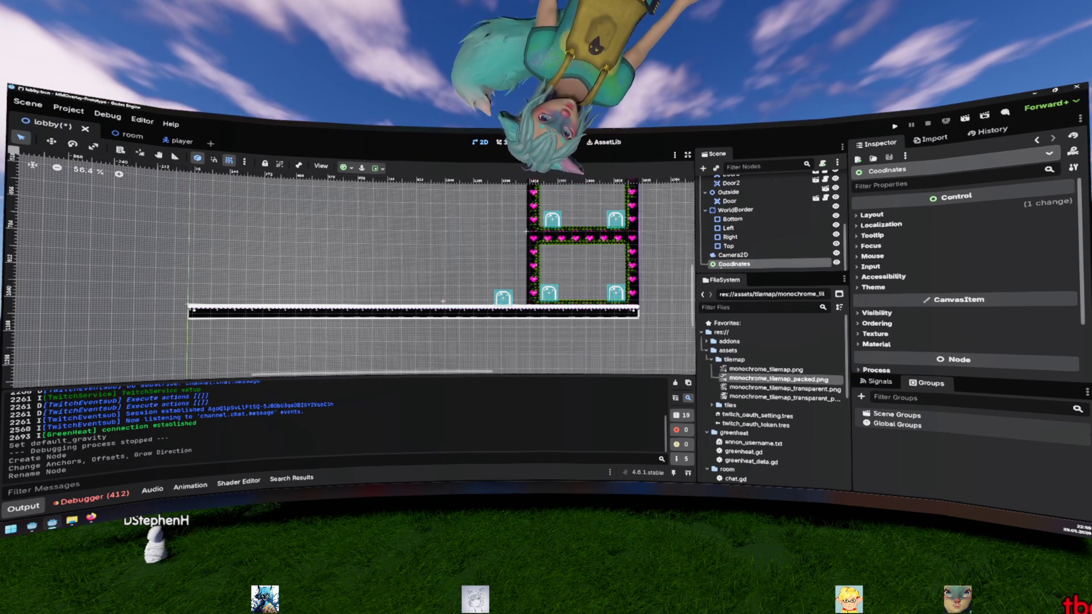
Step: Attach a new coodinates.gd script extending Control to the Coodinates node
right_click(734, 263)
click(756, 273)
text(vb)
key(Escape)
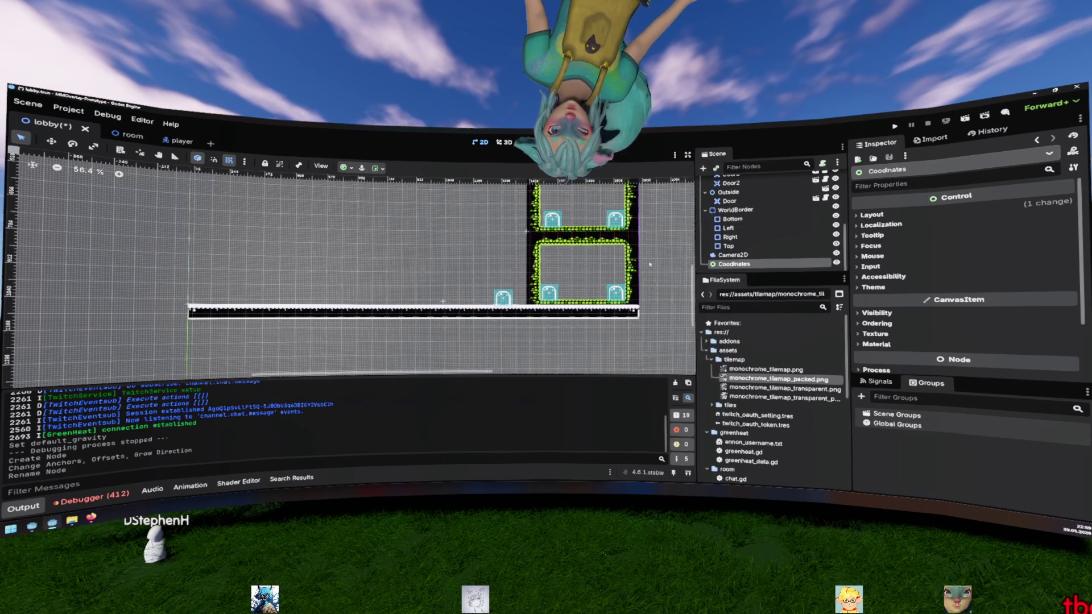
right_click(728, 265)
click(772, 324)
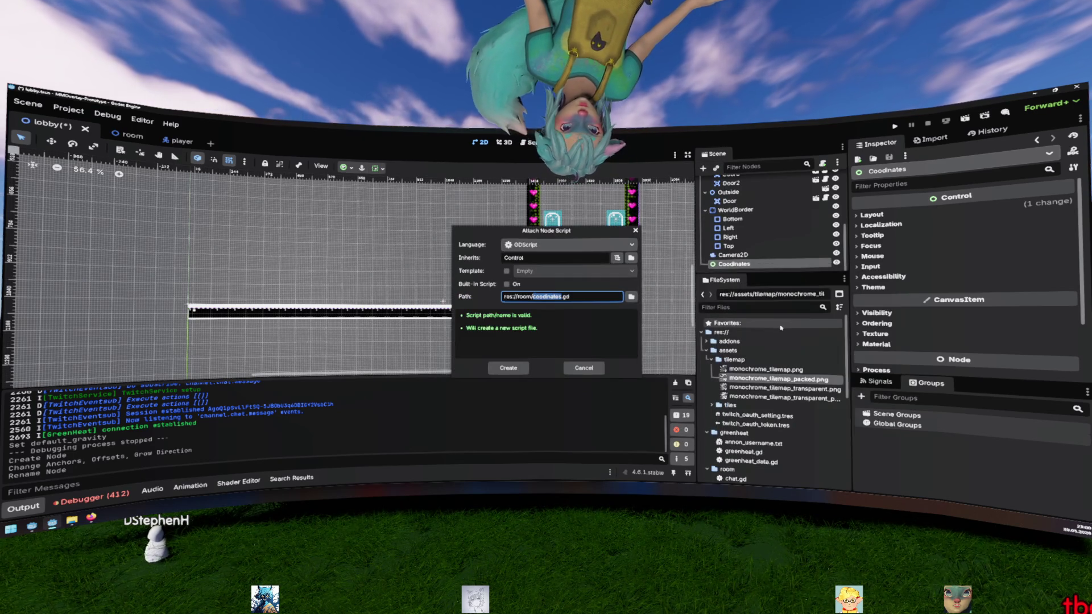
key(Return)
click(352, 250)
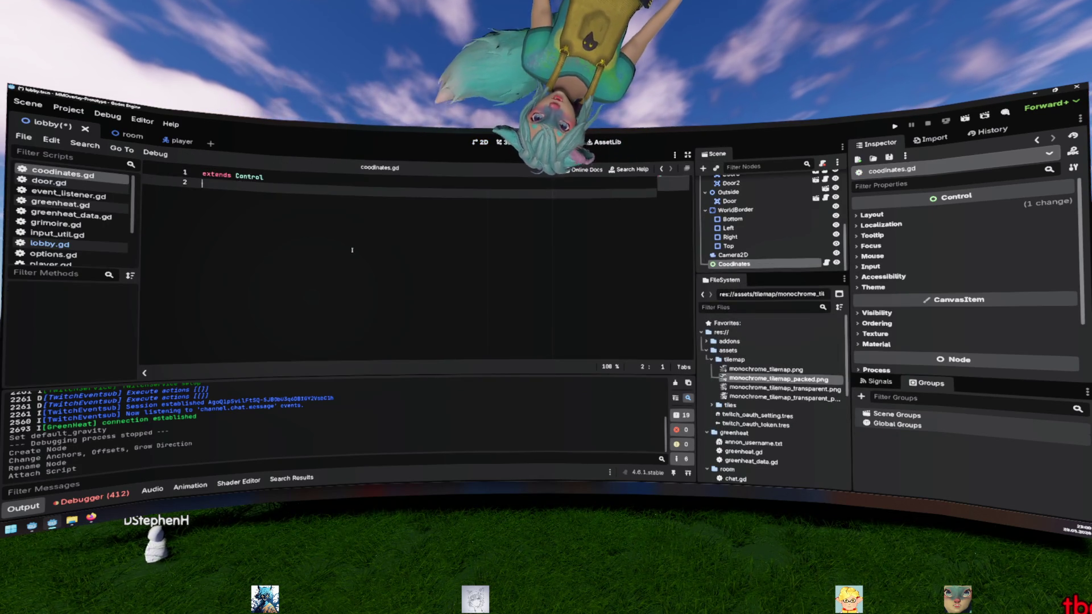
key(Return)
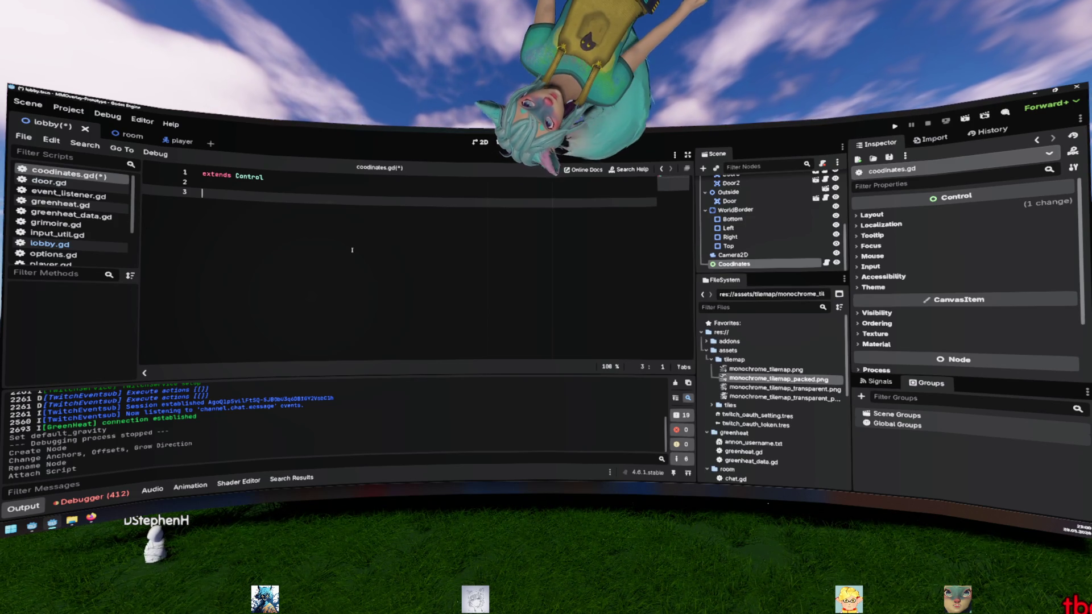
text(xport v)
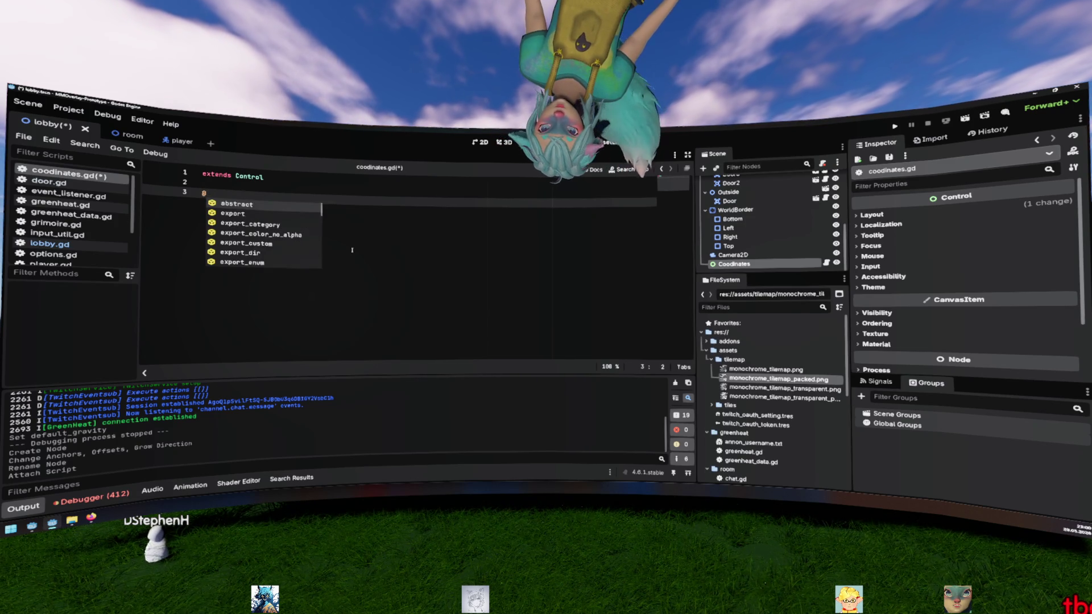
text(ar l)
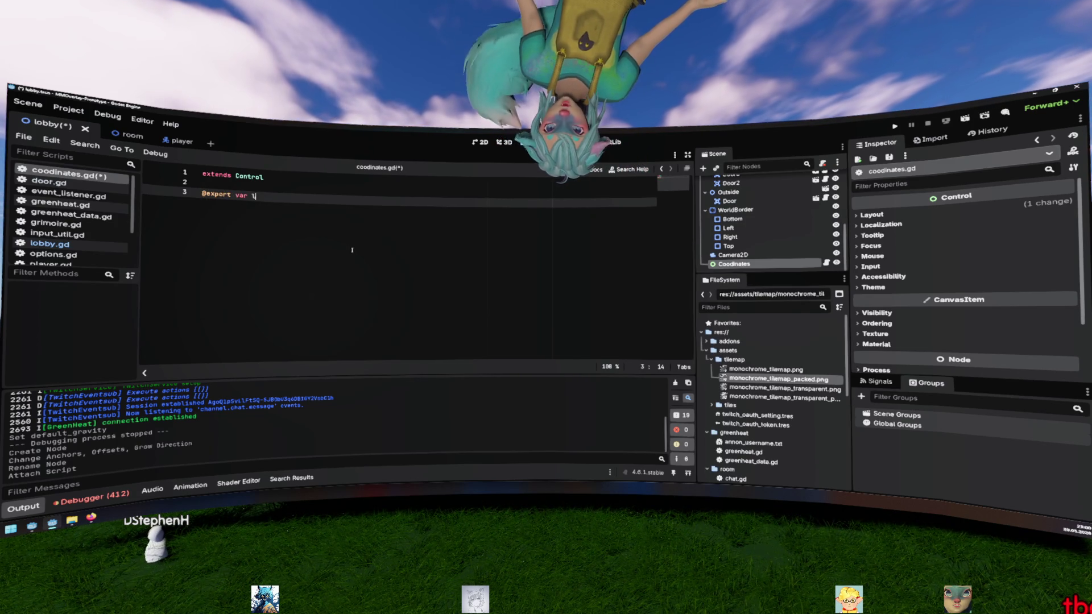
text(ayer: Layer: Lay)
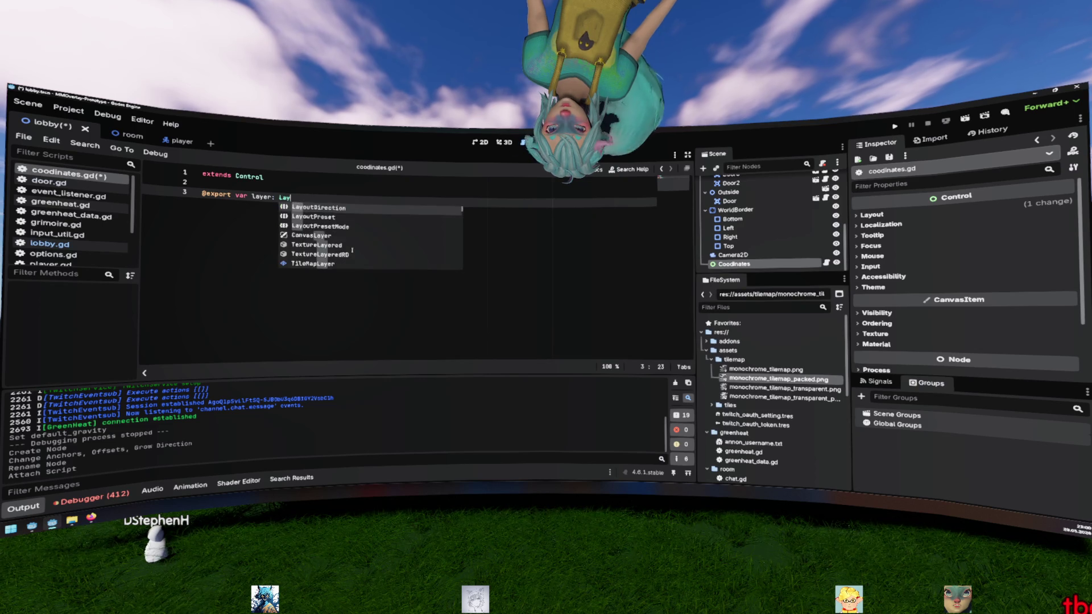
key(Down)
key(Down)
key(Down)
key(Return)
key(Return)
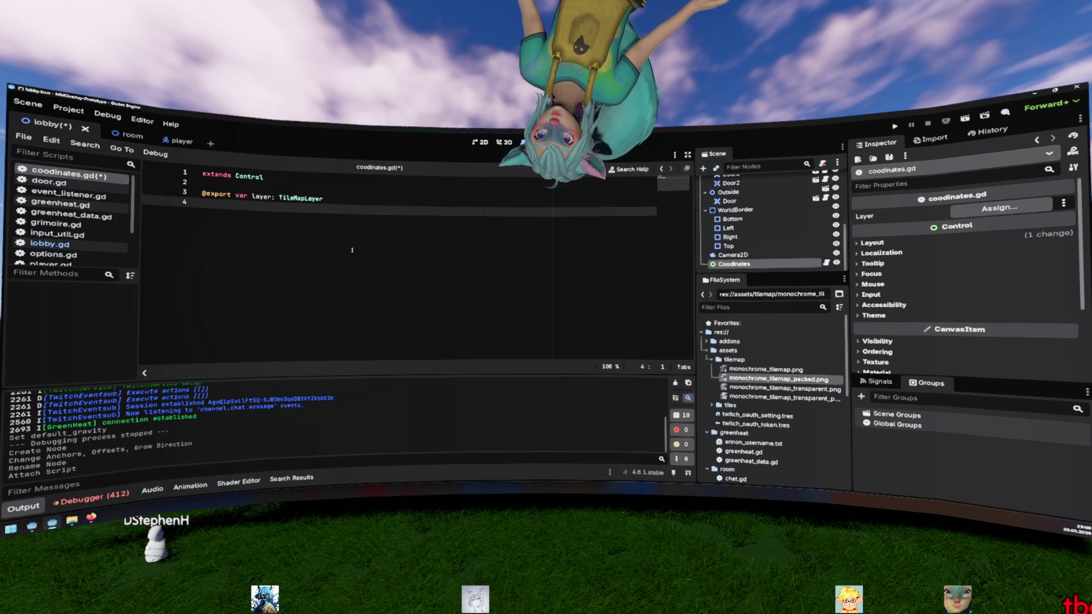
Step: Add a _ready function beginning with 'layer.' and open the TileMapLayer class documentation
key(Return)
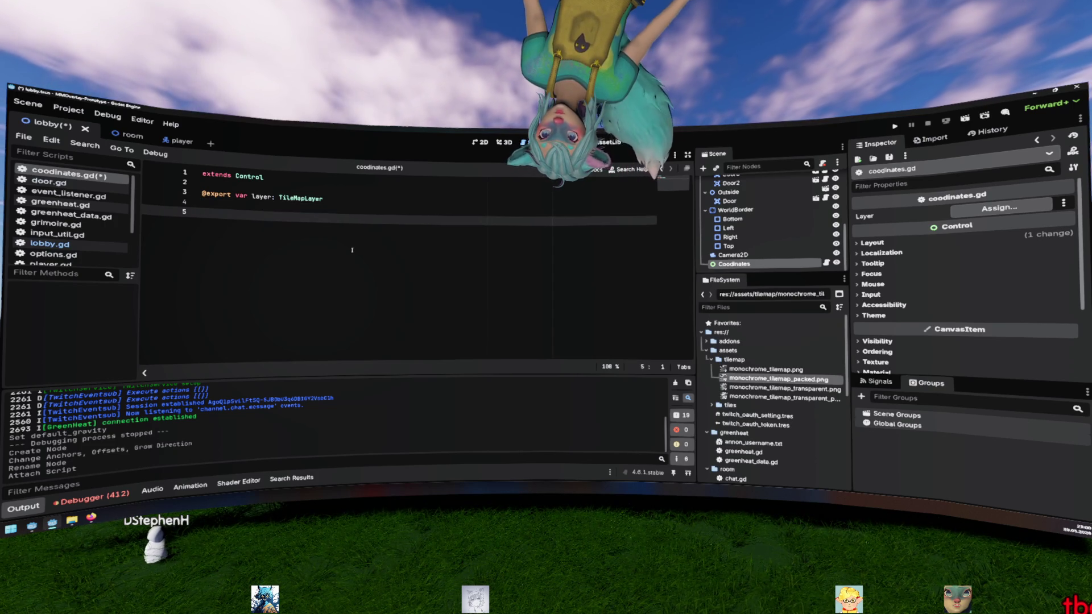
text(func _rea)
key(Return)
key(Return)
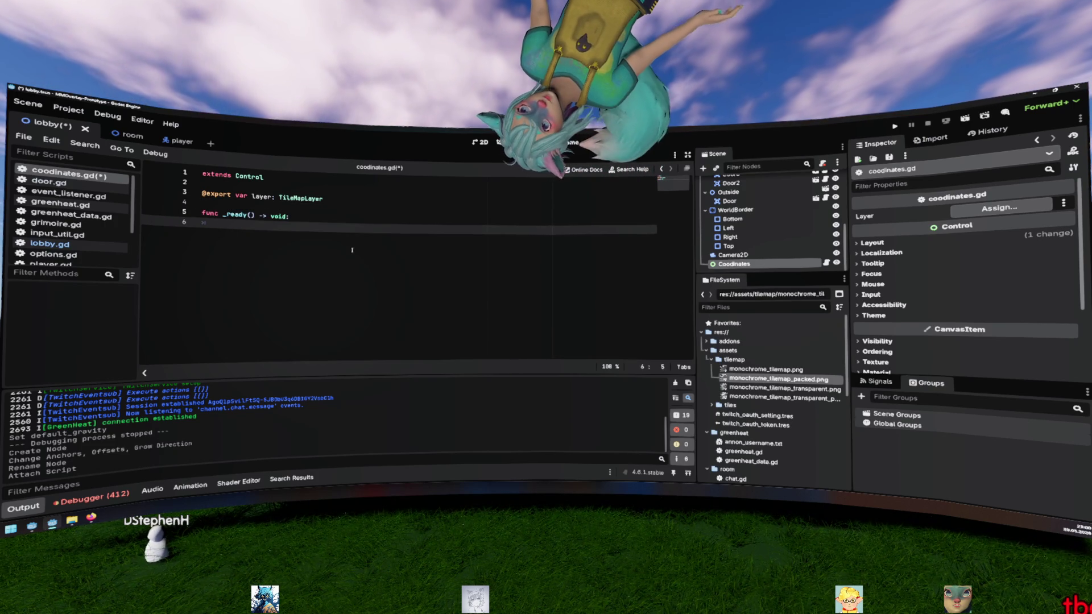
text(layer.)
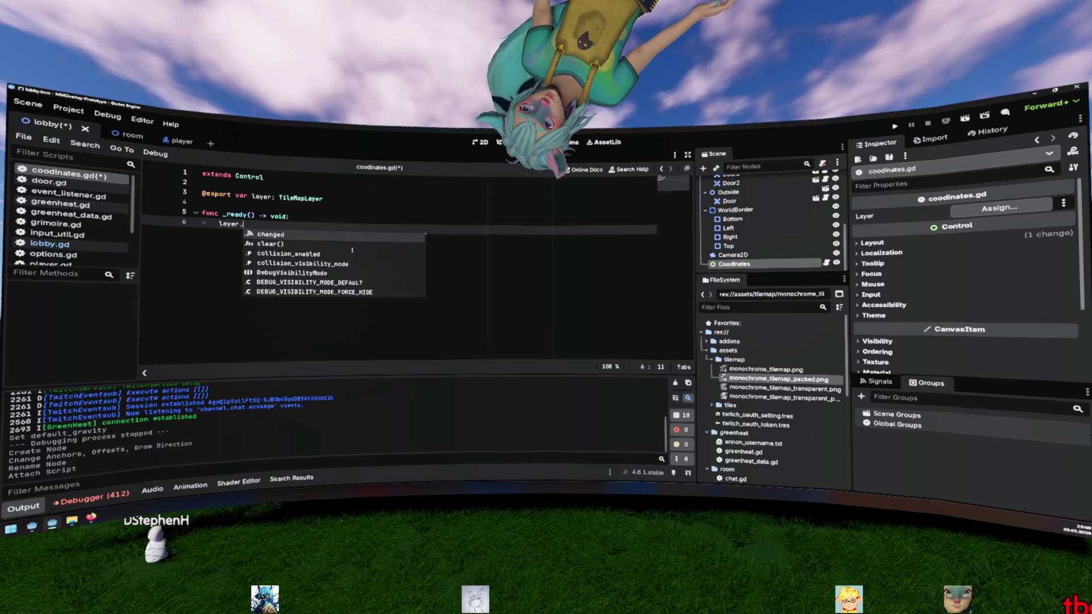
key(alt+F1)
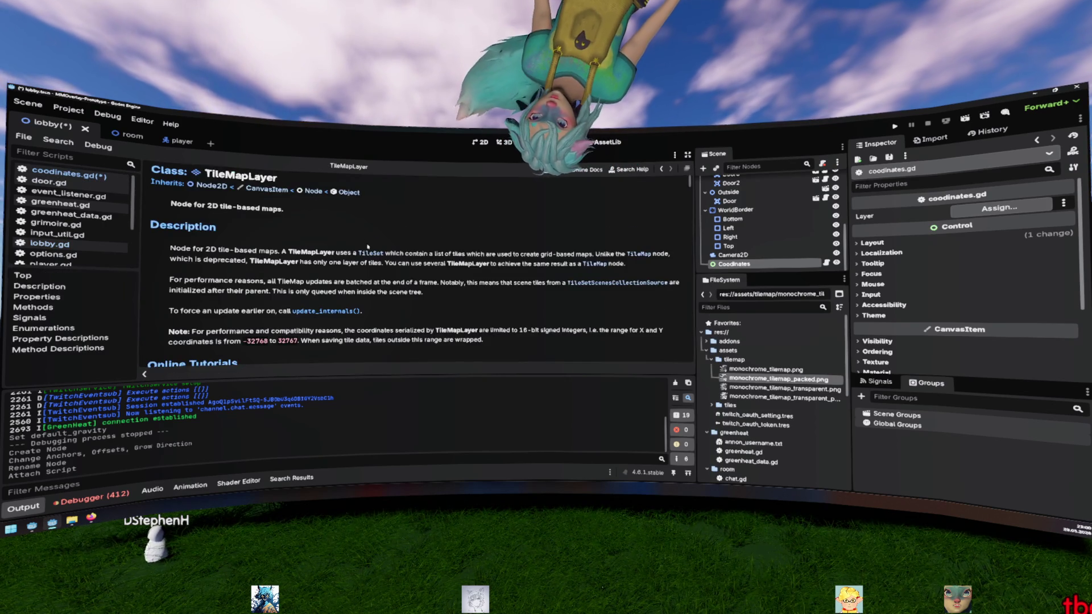
Step: Follow tile_set to the TileSet docs, select tile_size, then return to coodinates.gd
scroll(365, 239, down, 15)
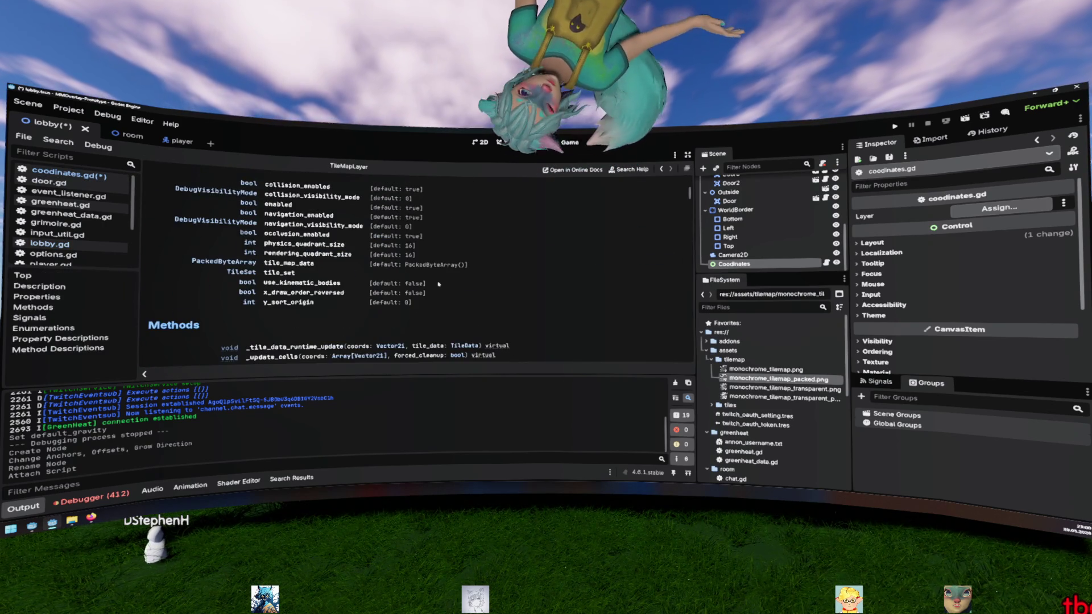
scroll(438, 285, up, 1)
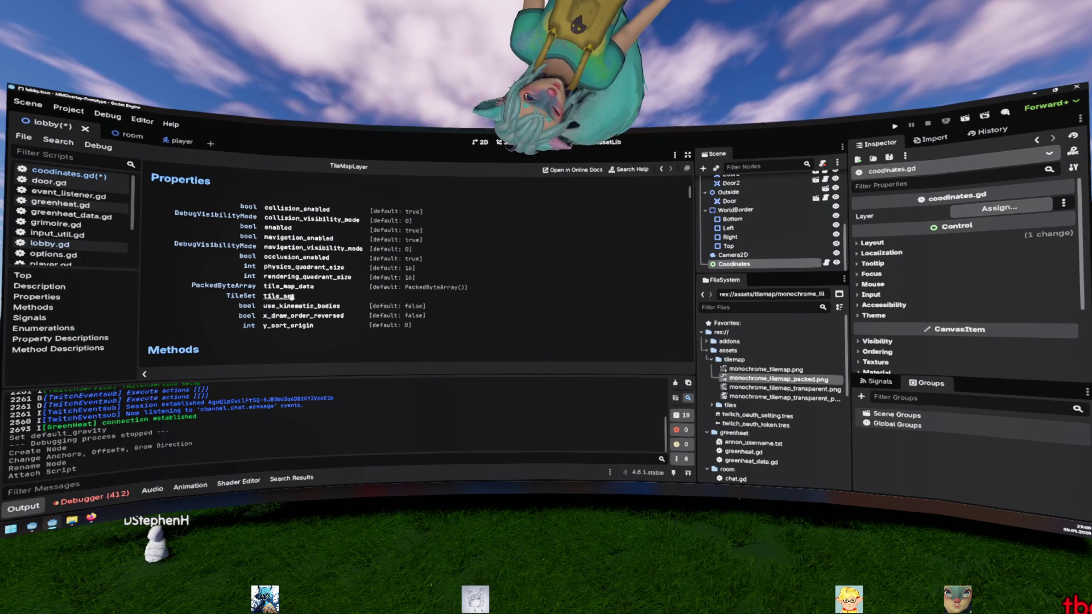
click(292, 297)
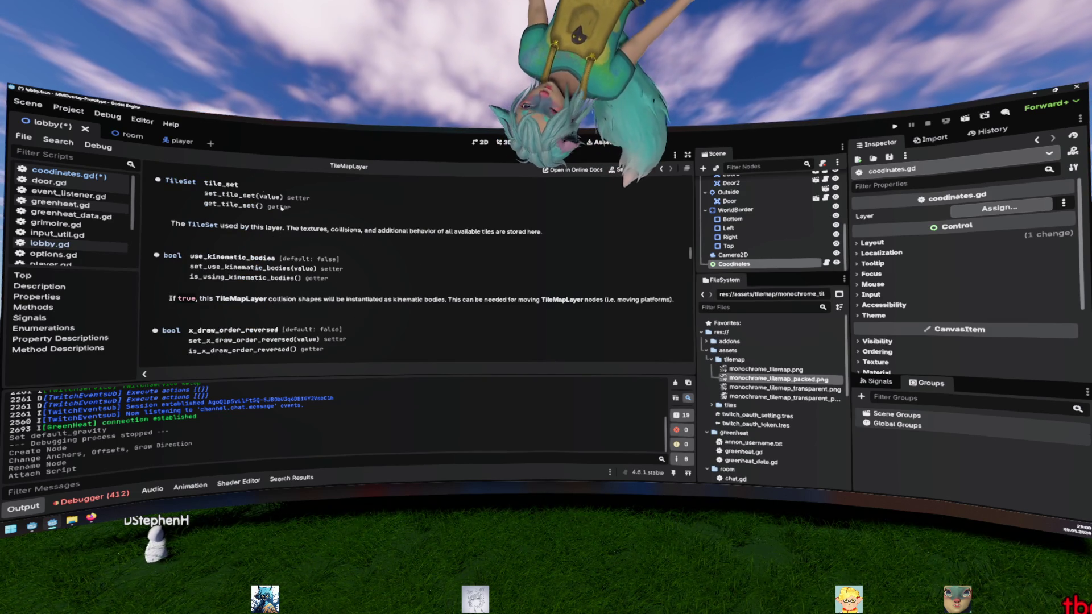
click(180, 182)
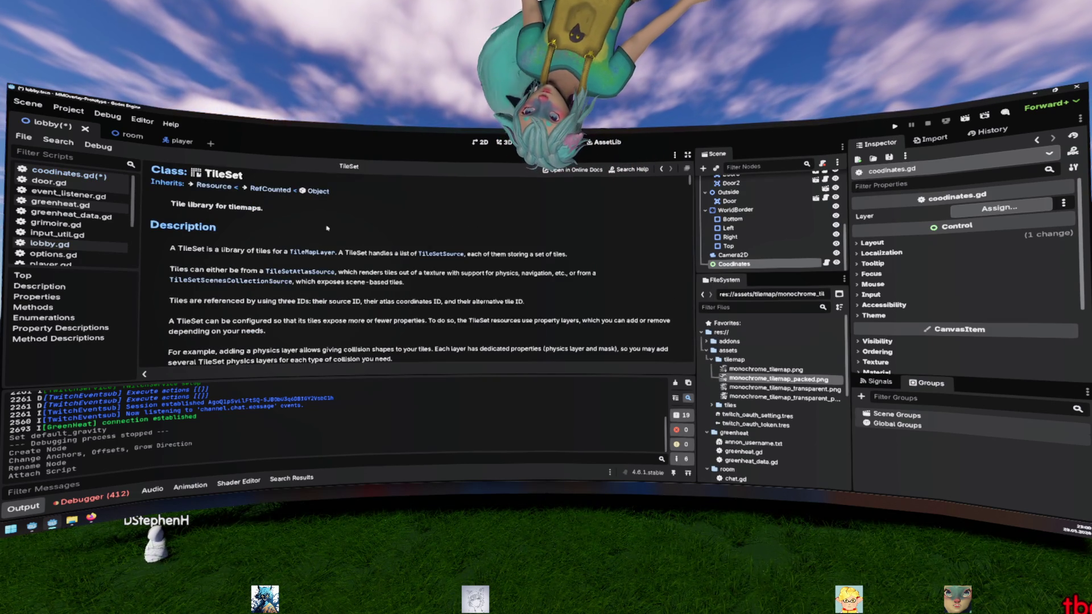
scroll(352, 238, down, 5)
scroll(352, 238, down, 3)
mouse_move(281, 271)
mouse_down()
mouse_move(200, 268)
mouse_move(232, 267)
mouse_up()
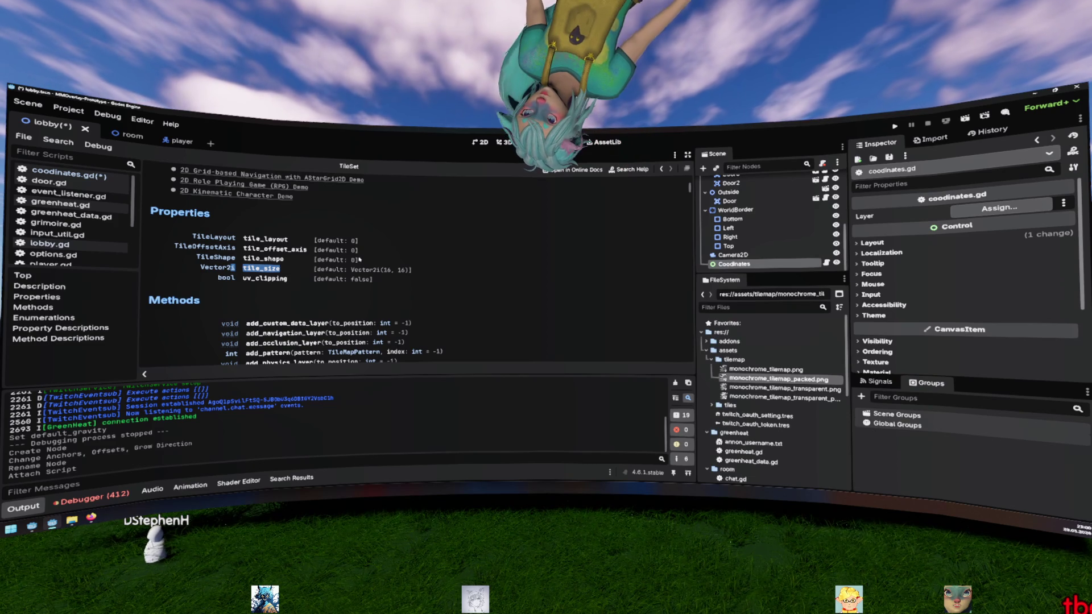
key(alt+Left)
key(alt+Left)
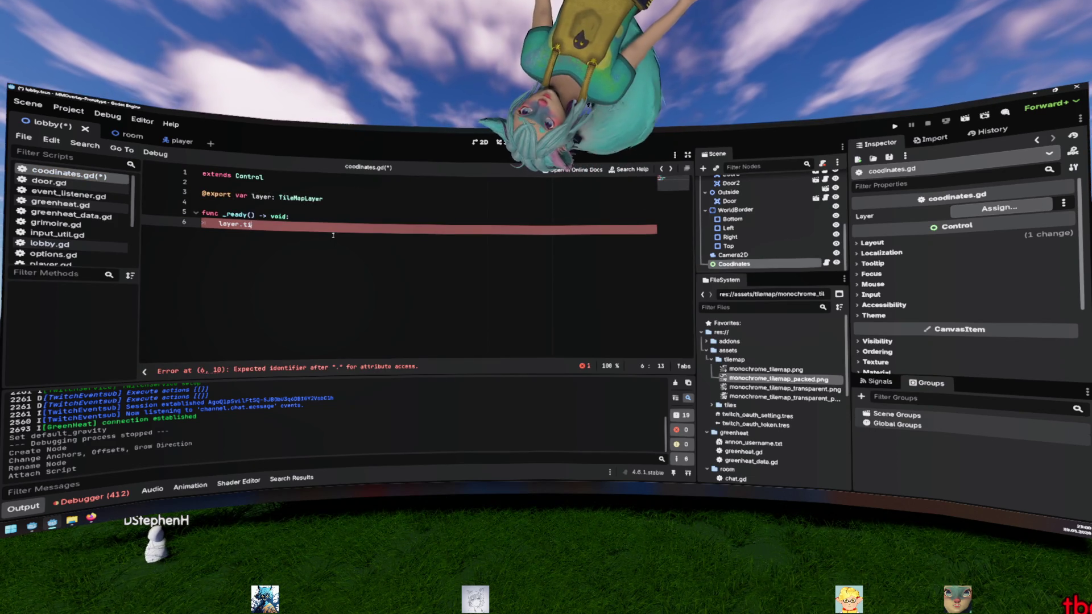
Step: Complete line 6 so it reads 'var = layer.tile_set'
key(Down)
key(Return)
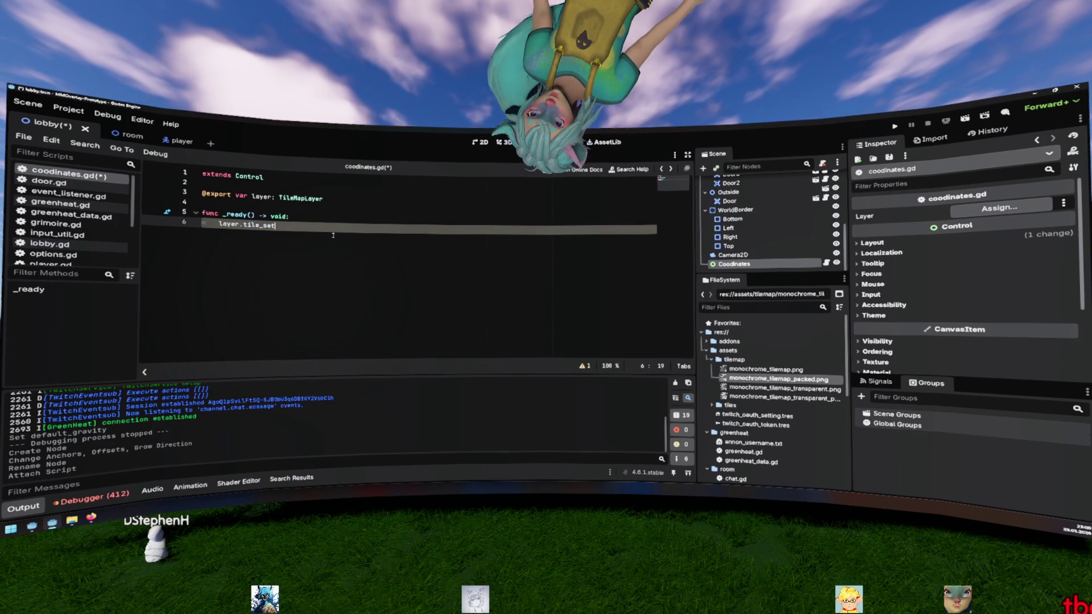
key(Home)
text(var )
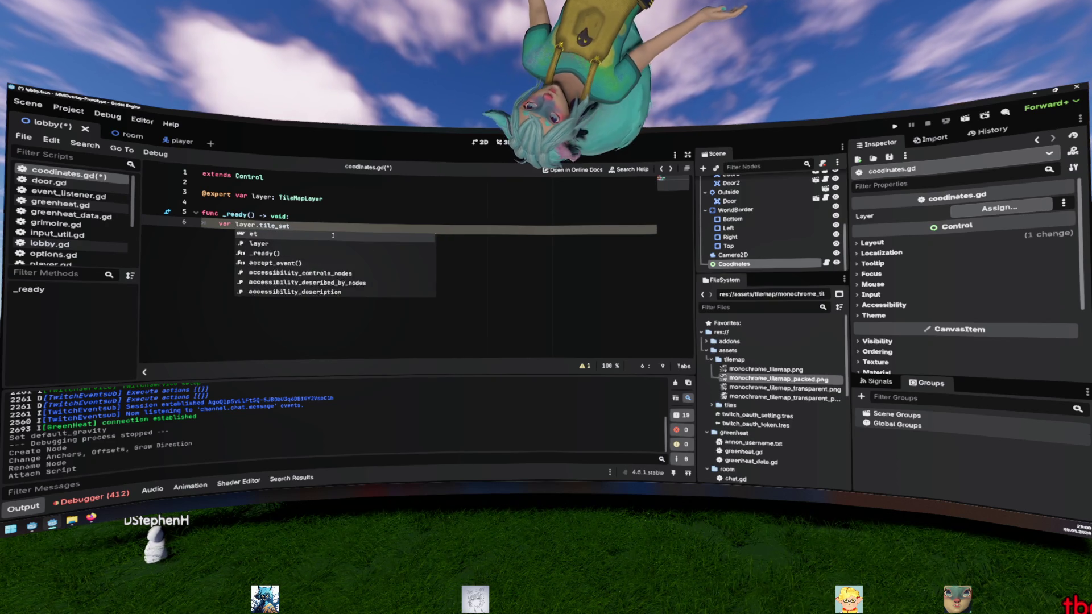
text(set =)
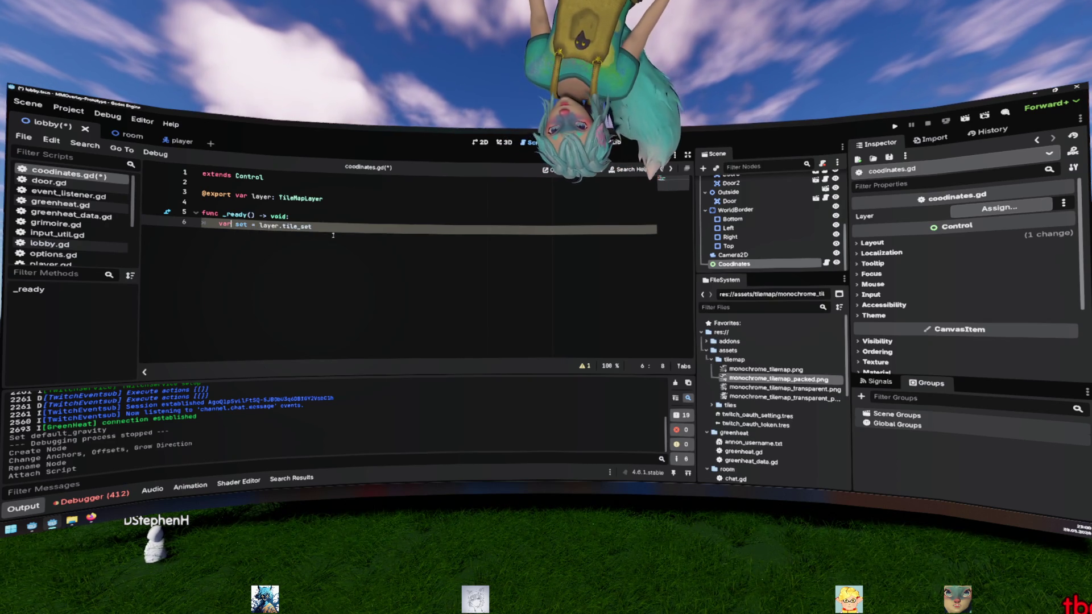
key(BackSpace)
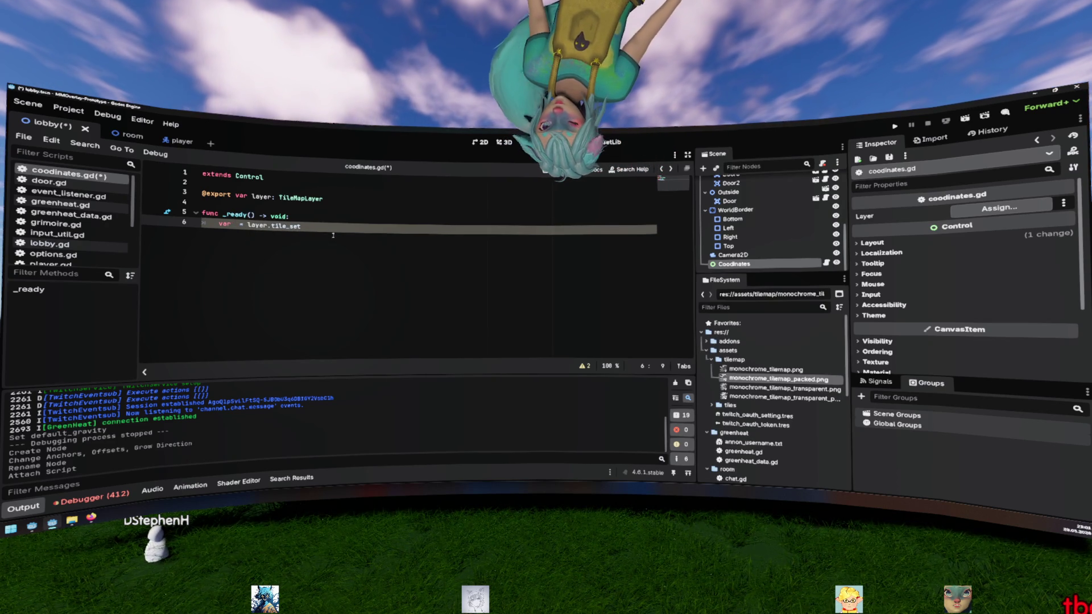
Step: Change the exported variable's type from TileMapLayer to TileSet
key(Up)
key(Up)
key(Up)
key(End)
key(ctrl+BackSpace)
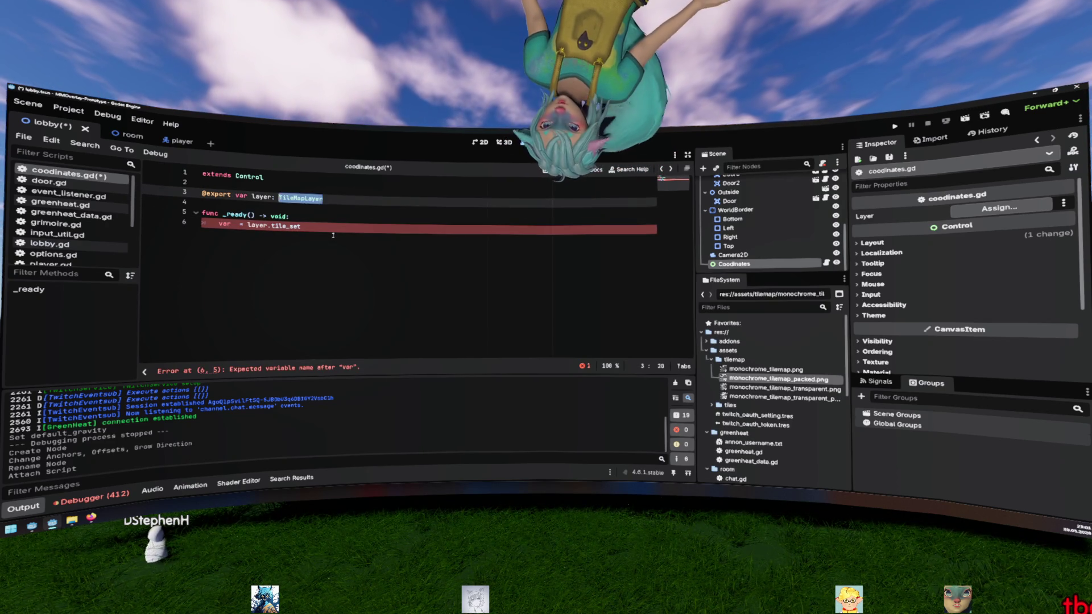
text(TileSet)
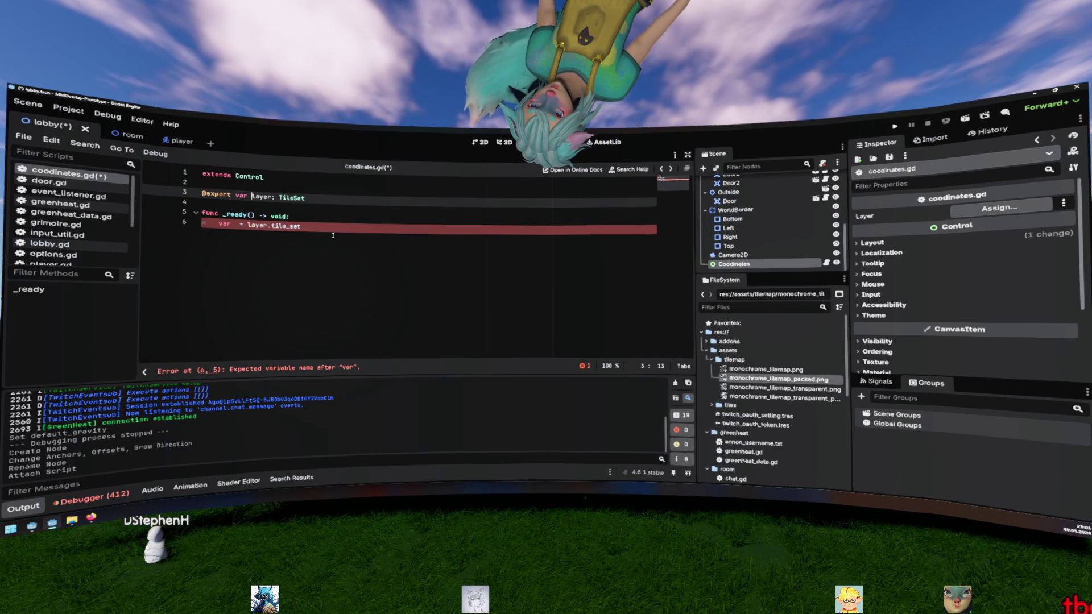
key(ctrl+shift+Right)
Step: Rename the exported variable to tile_set and delete the broken line 6 assignment
text(tile_se)
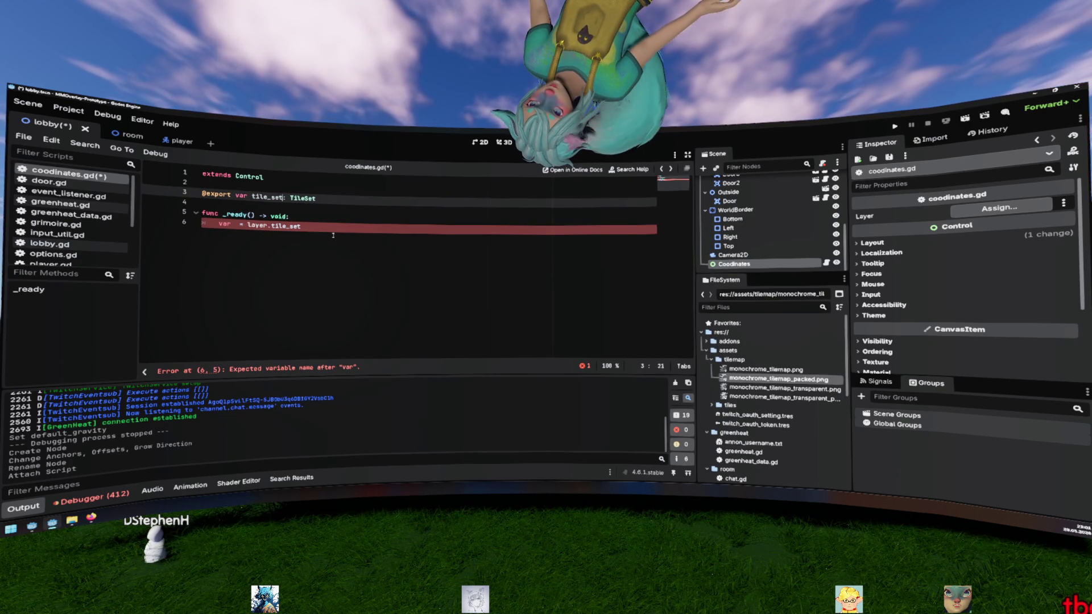
text(t)
key(Down)
key(Down)
key(Down)
key(End)
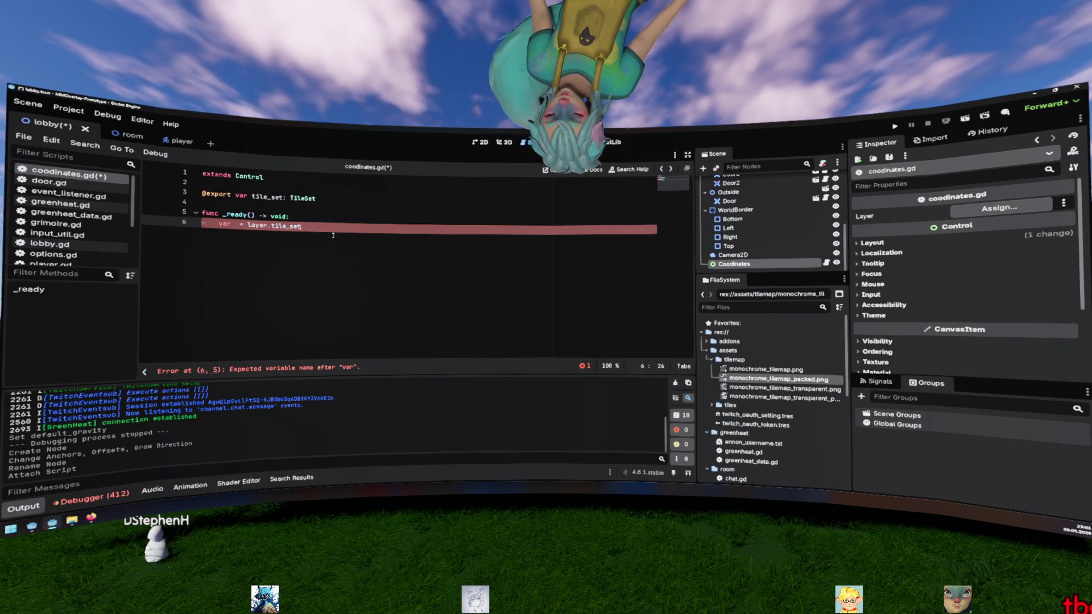
key(shift+Home)
key(BackSpace)
Step: Declare 'var tile_size: Vector2i:' above the _ready function
key(Up)
key(Home)
key(Return)
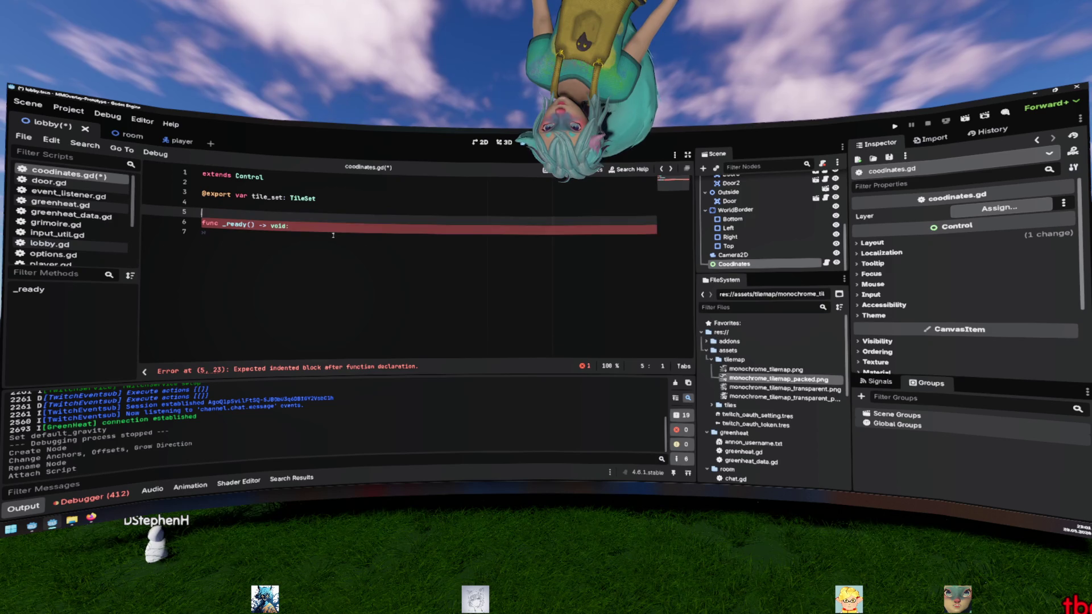
key(Return)
key(Up)
key(Up)
text(var tile_size: Vec)
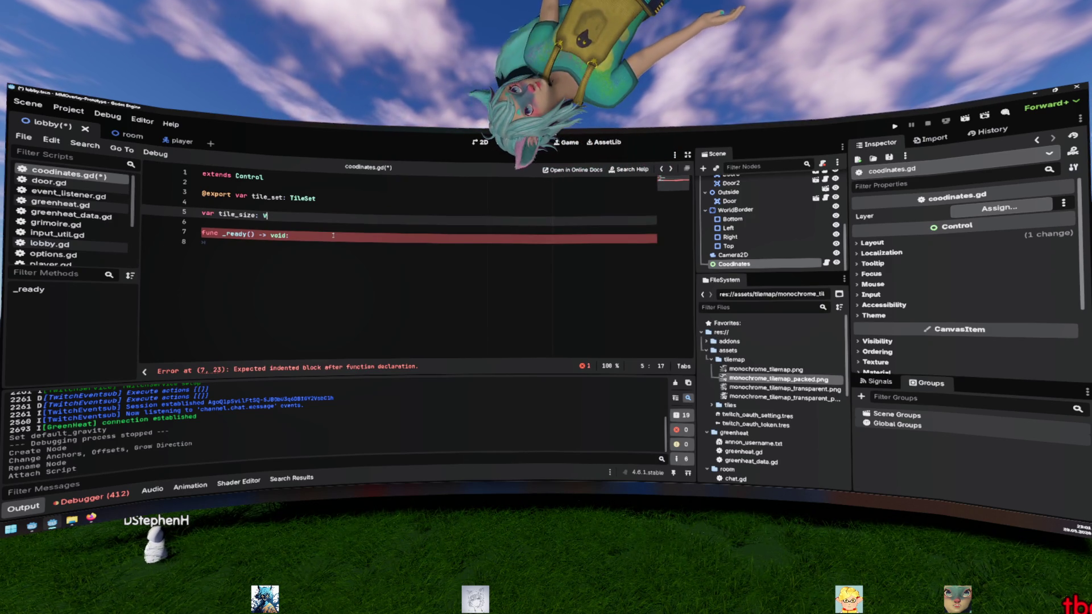
text(tor2i:)
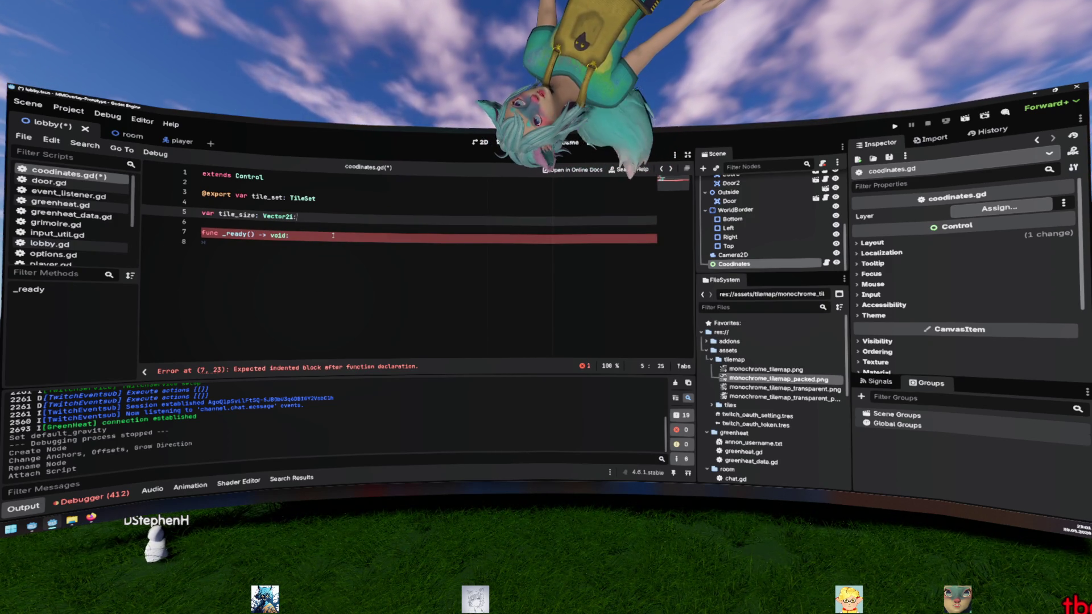
key(Return)
Step: Give tile_size the getter 'get(): return tile_set.tile_size', with a blank line before _ready
text(get() )
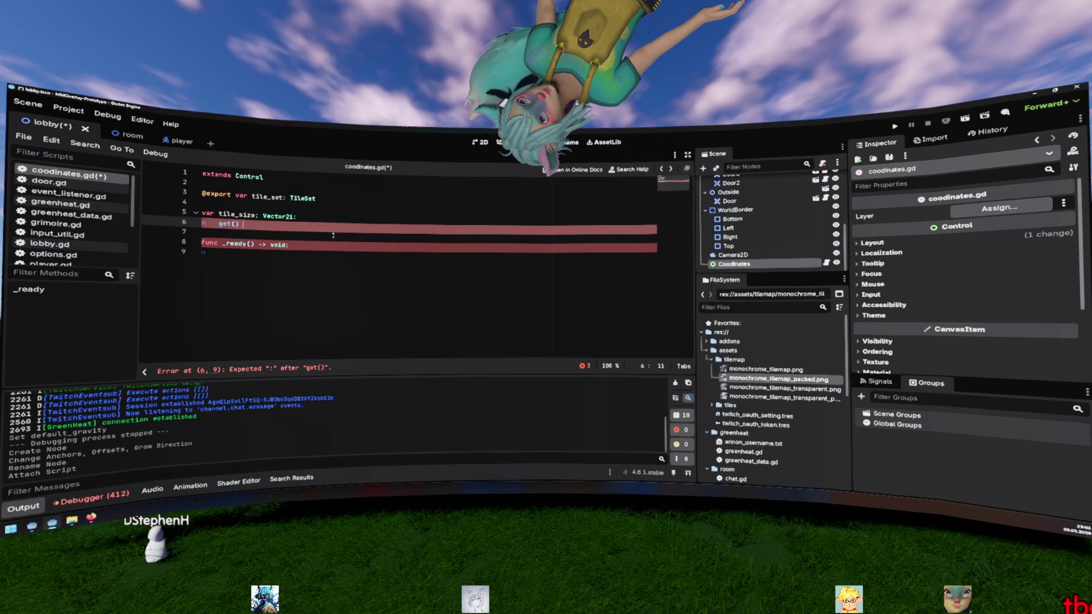
text(t)
key(Return)
text(.)
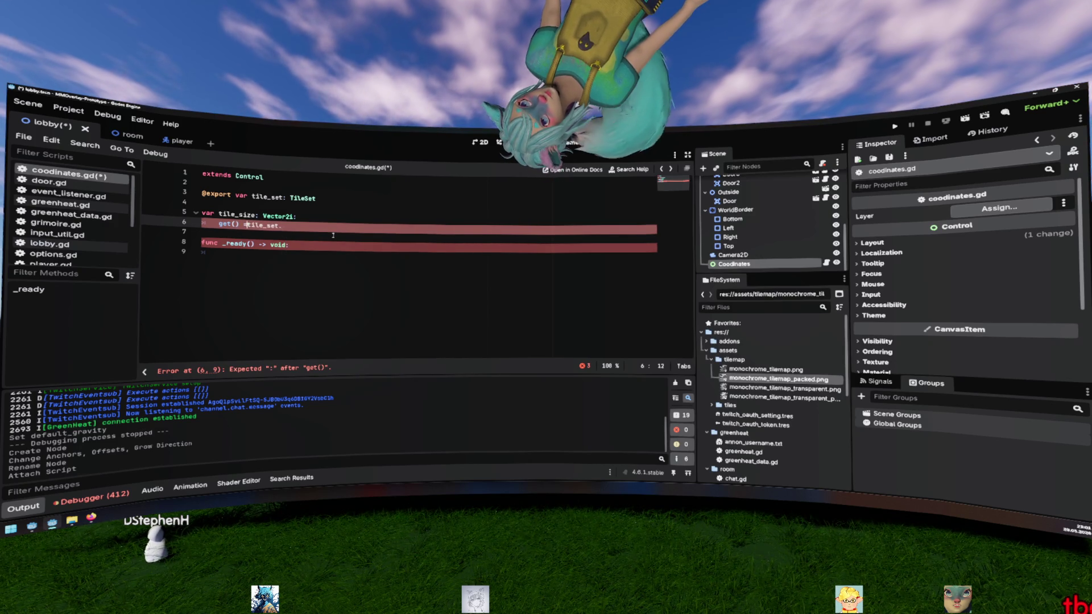
key(BackSpace)
text(: return)
key(End)
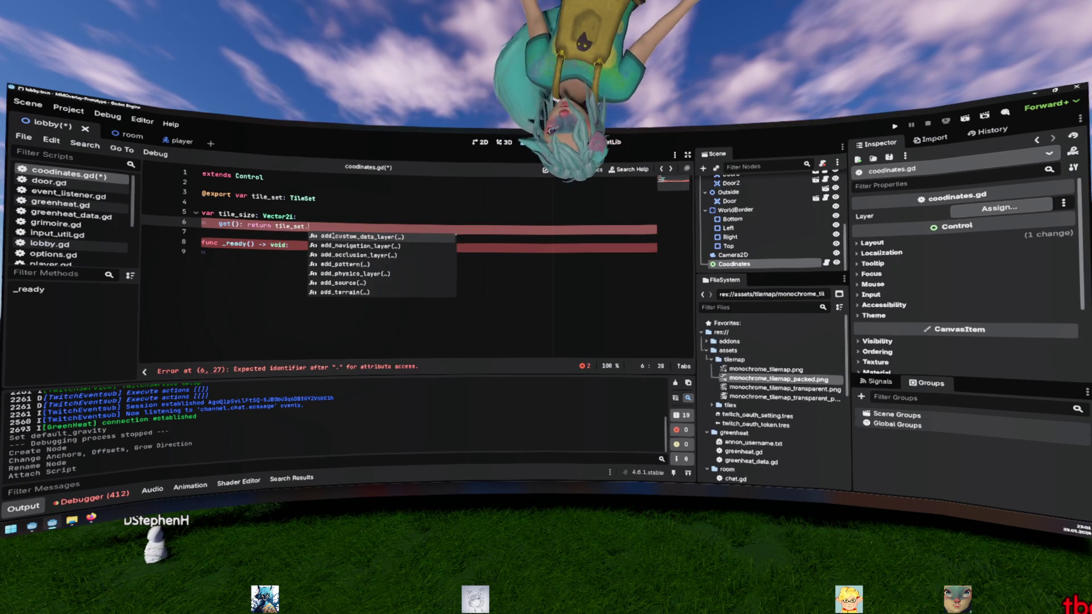
text(t)
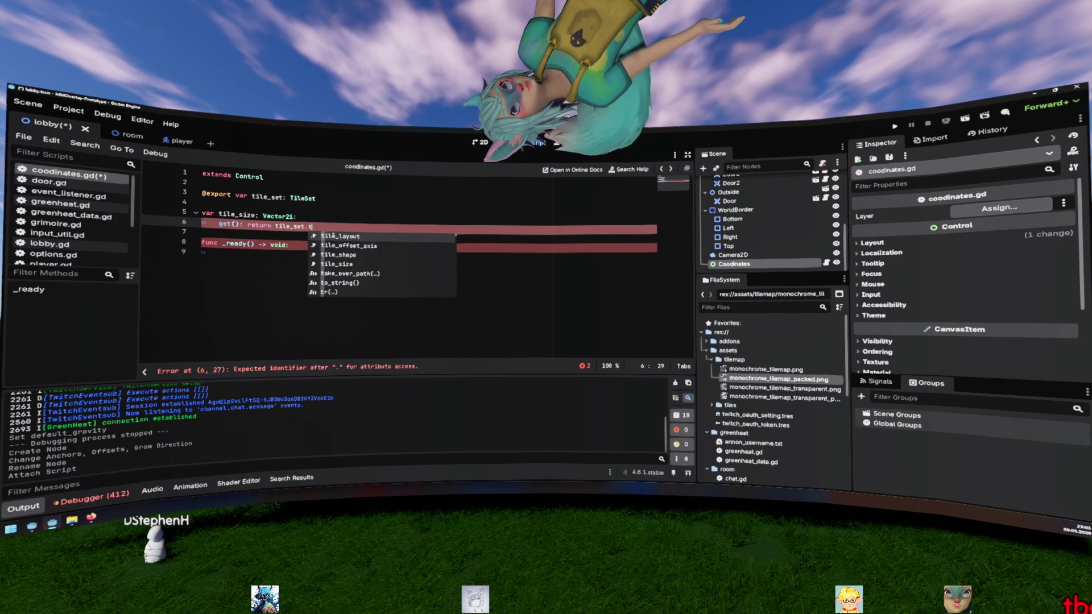
text(ile)
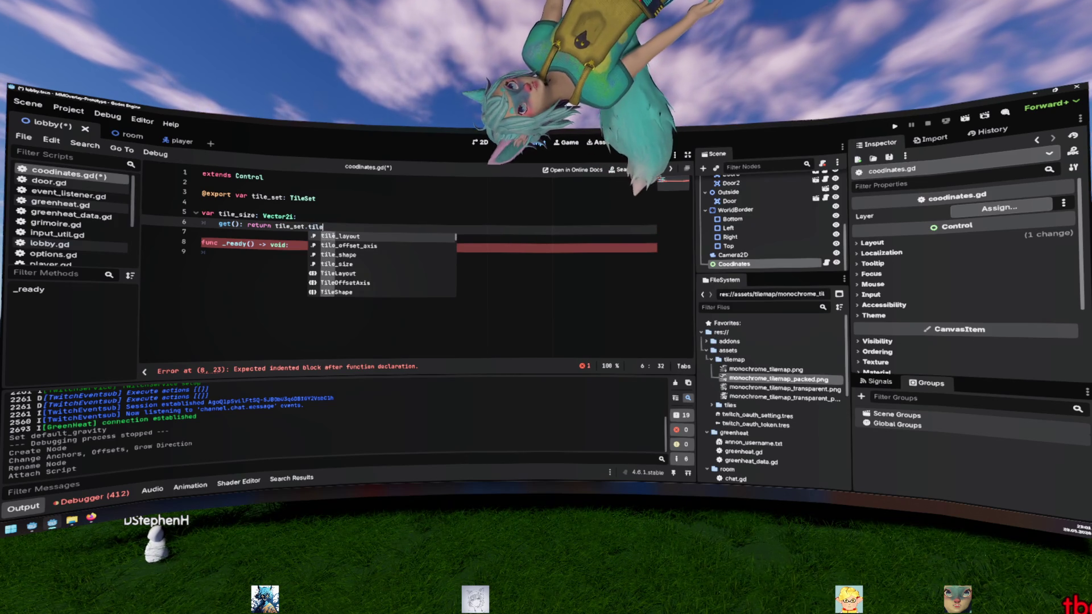
key(Down)
key(Down)
key(Down)
key(Return)
key(Up)
click(356, 269)
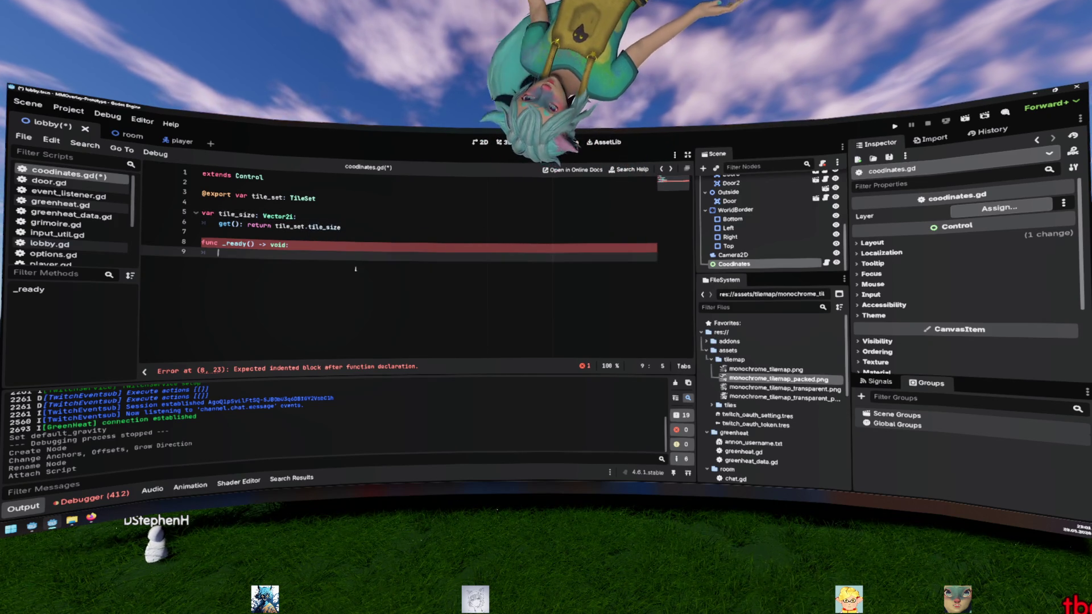
key(Up)
key(Return)
key(Up)
Step: Call _spawn_numbers() inside the _ready function
key(Down)
key(Down)
key(End)
text(span)
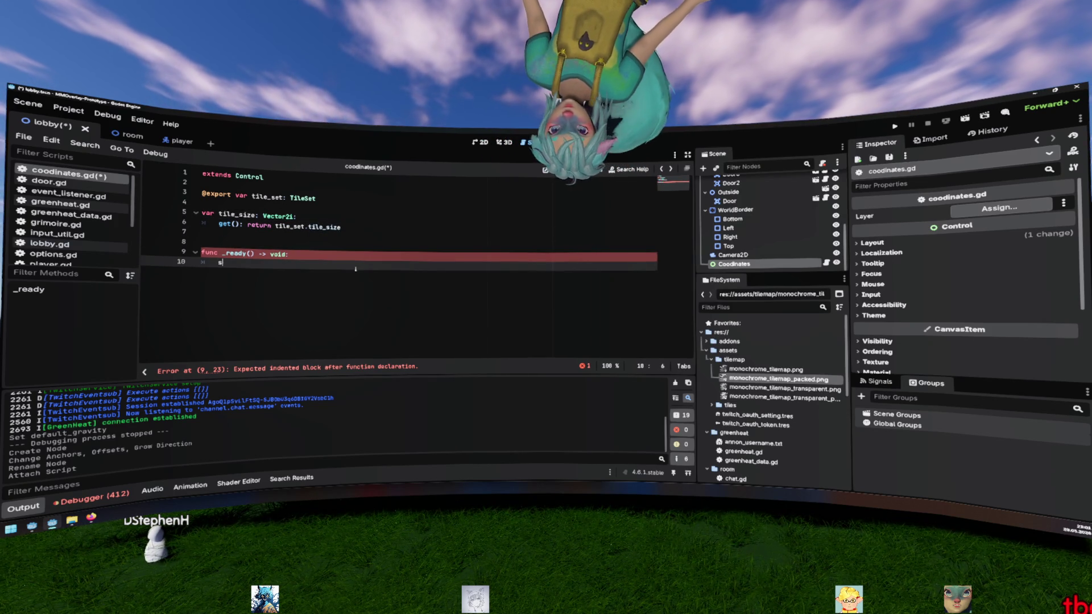
key(BackSpace)
text(wn_numbers)
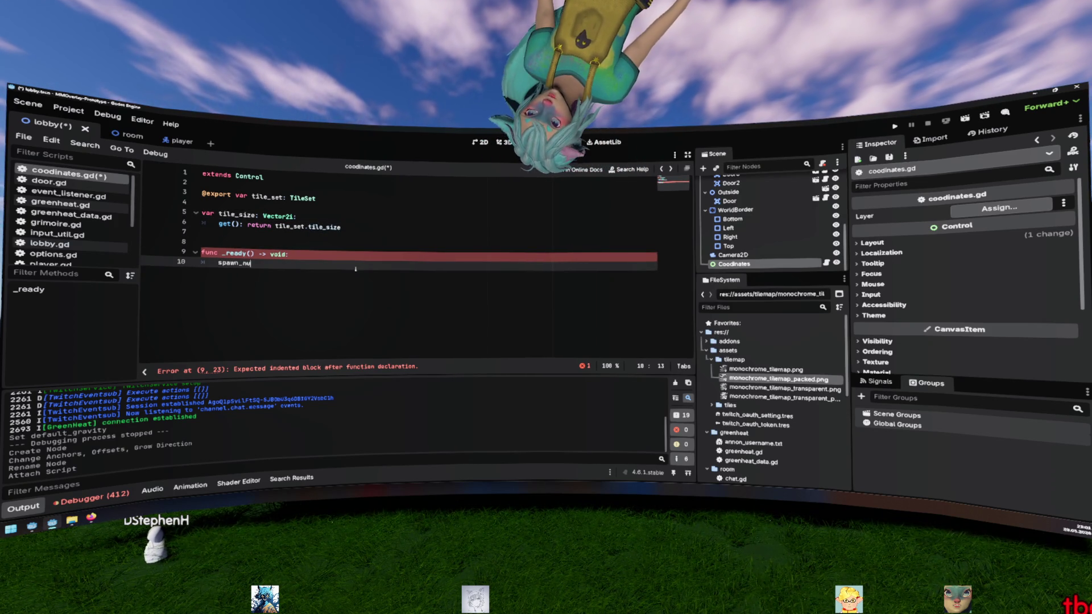
key(Home)
text(_)
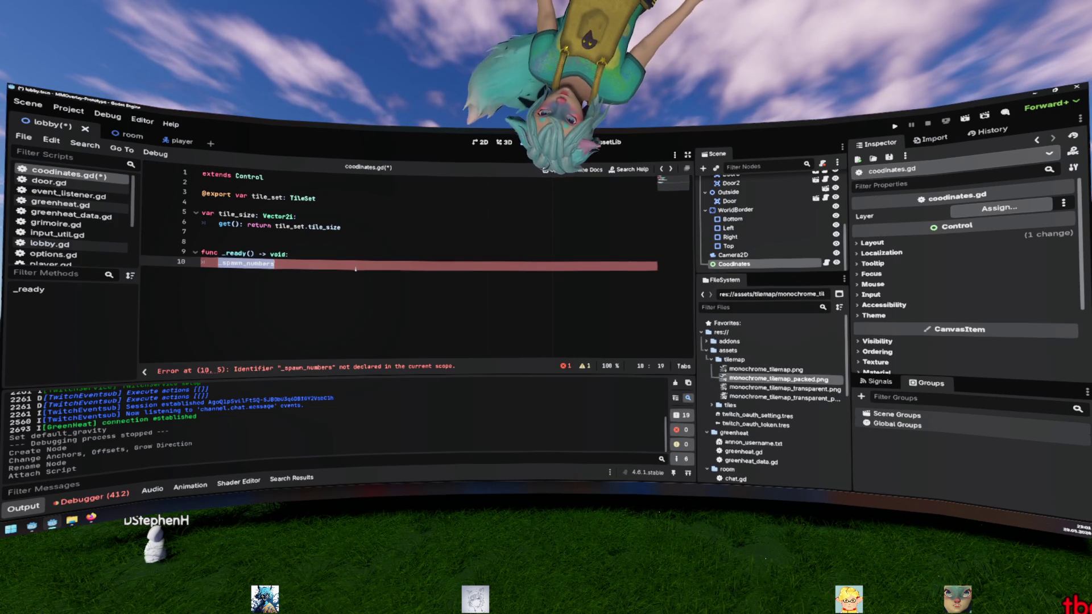
key(End)
text(())
Step: Declare 'func _spawn_numbers() -> void:' below _ready
key(Return)
key(Return)
key(Return)
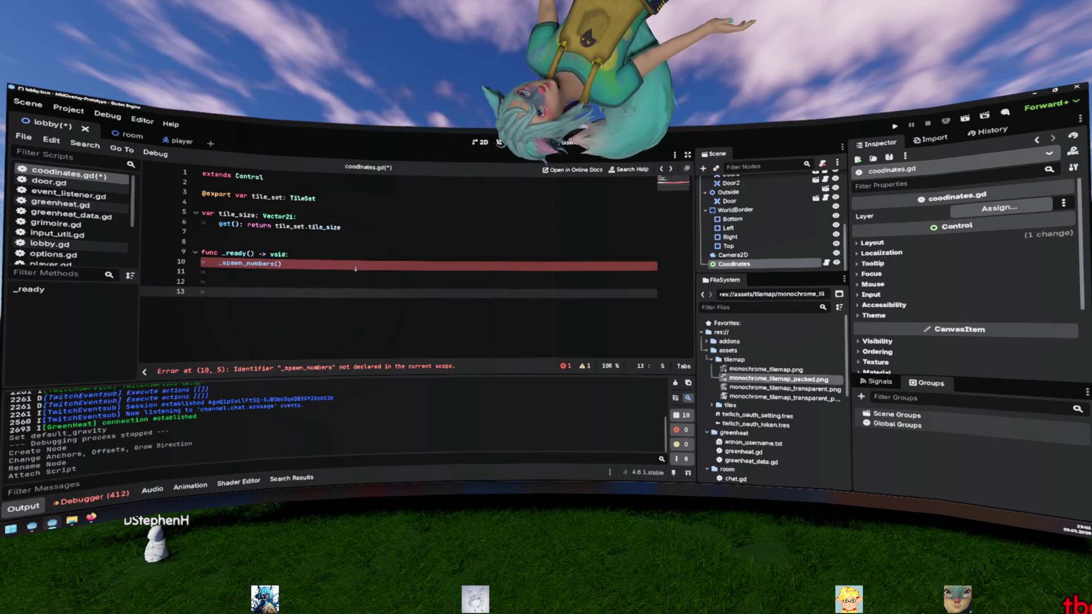
text(func _spawn_numbers() -> void:)
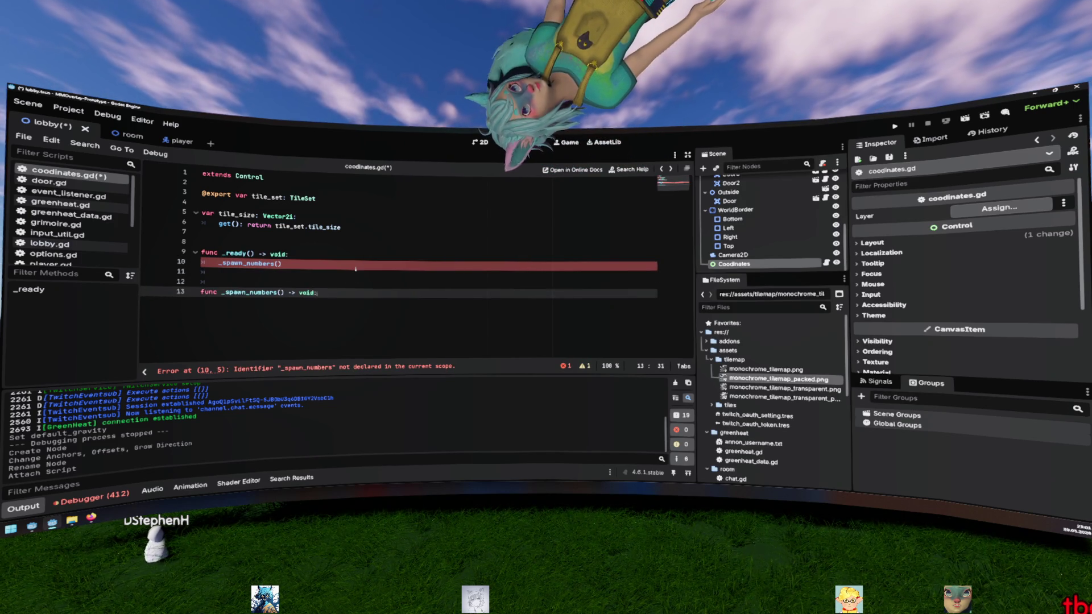
key(Return)
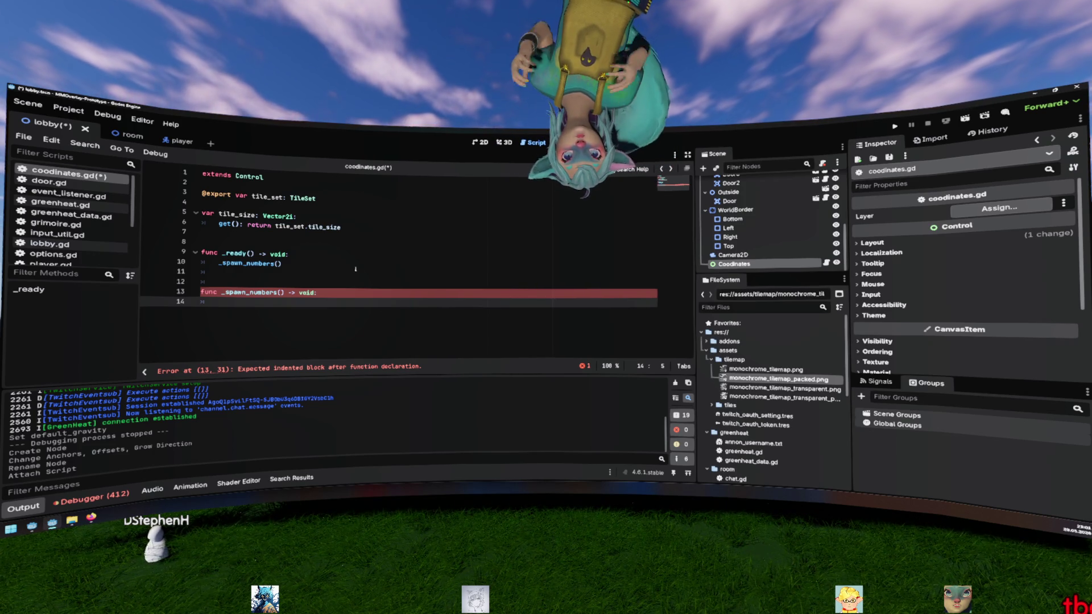
Step: Declare the width variable as get_viewport_rect().end.x, discarding a trial get_viewport() line
key(BackSpace)
text(get_)
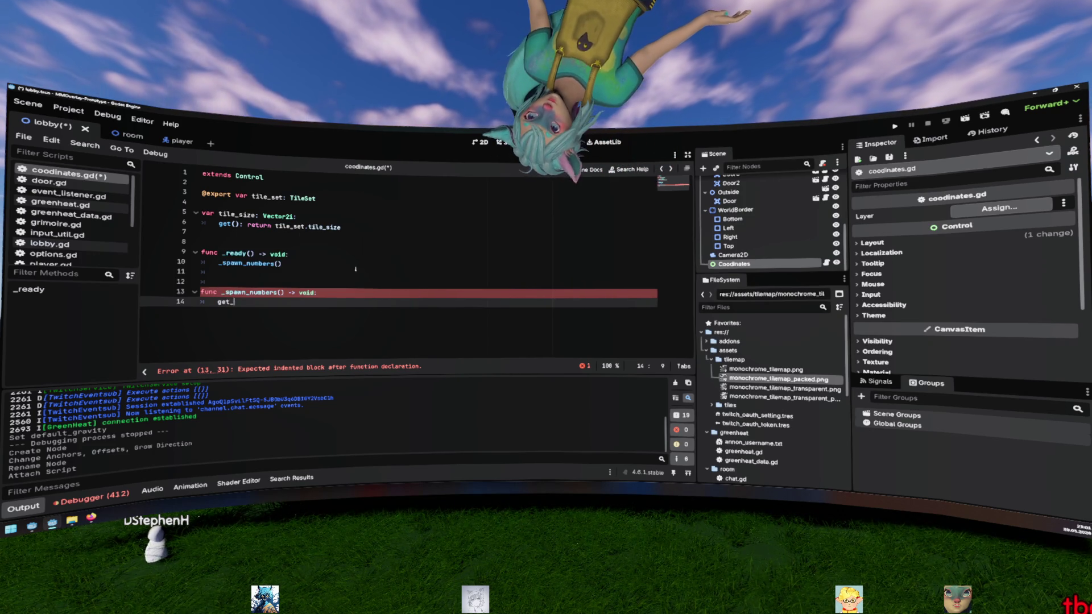
text(view)
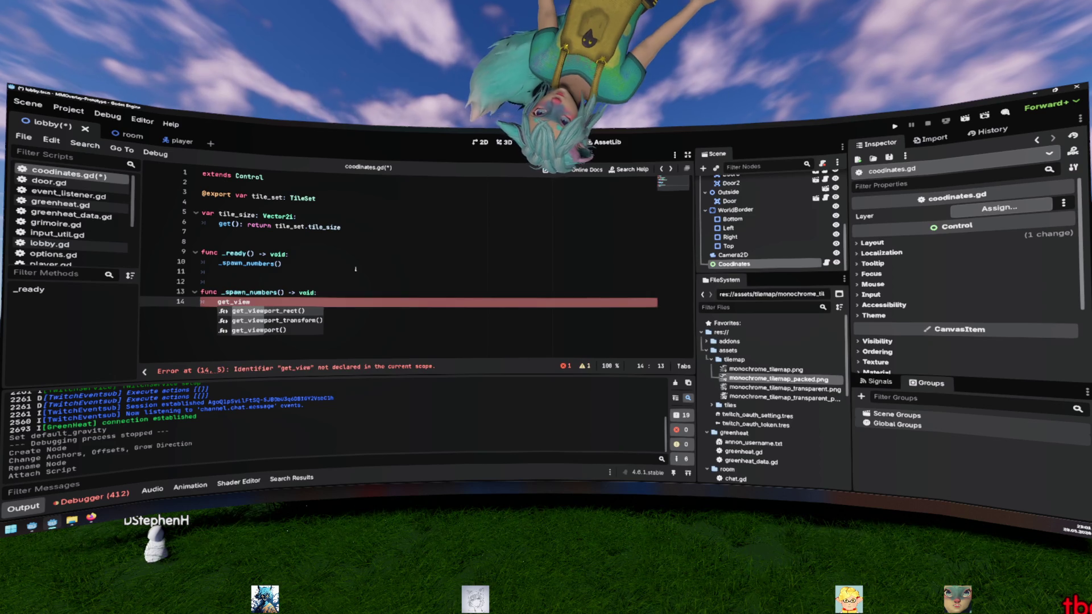
key(Return)
text(.x)
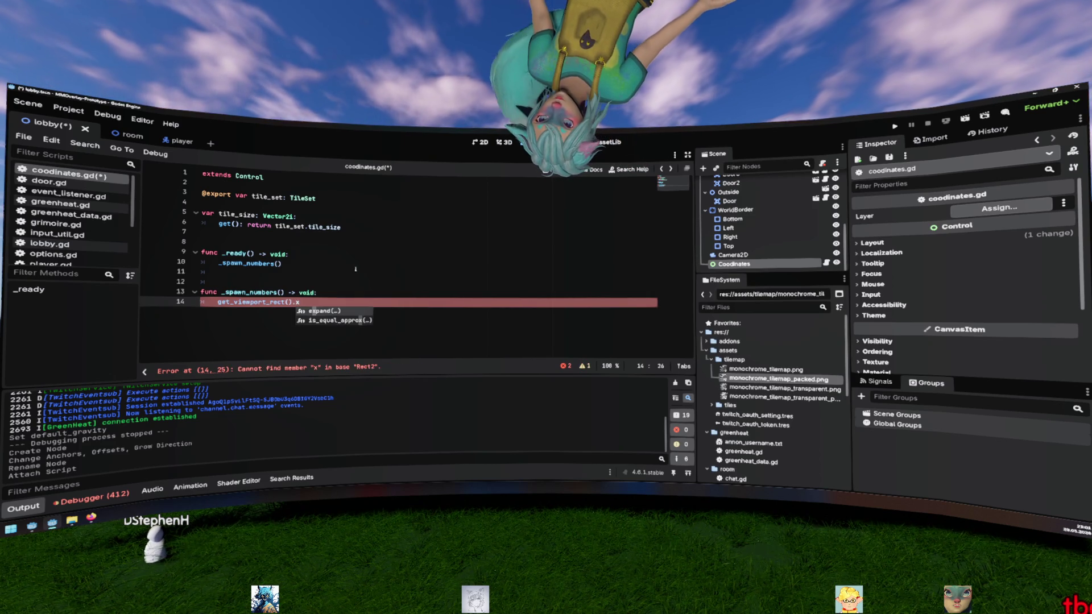
key(BackSpace)
text(e)
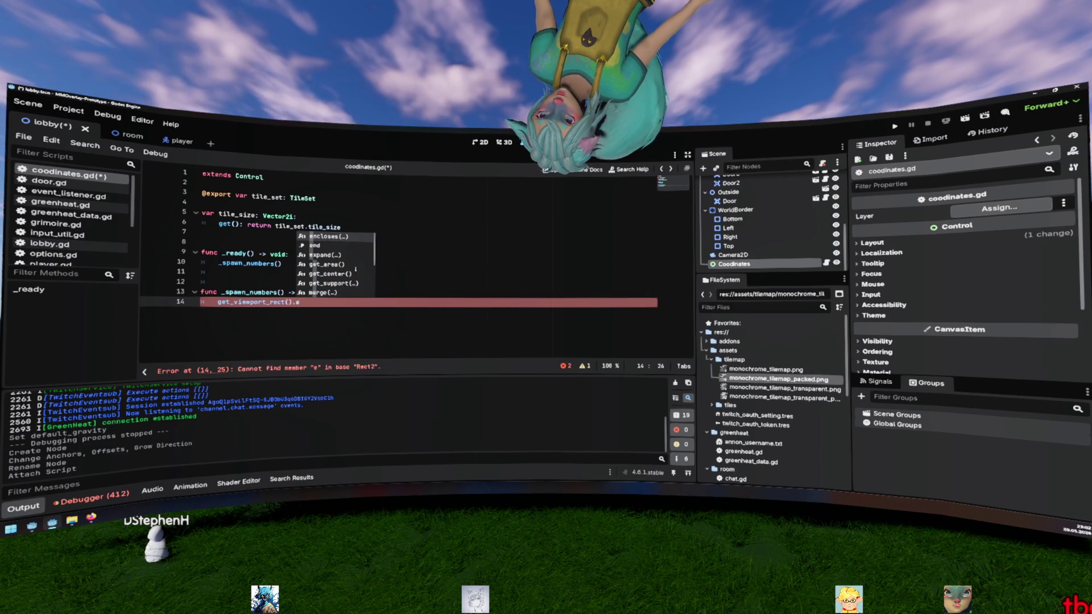
text(nd.x)
key(Home)
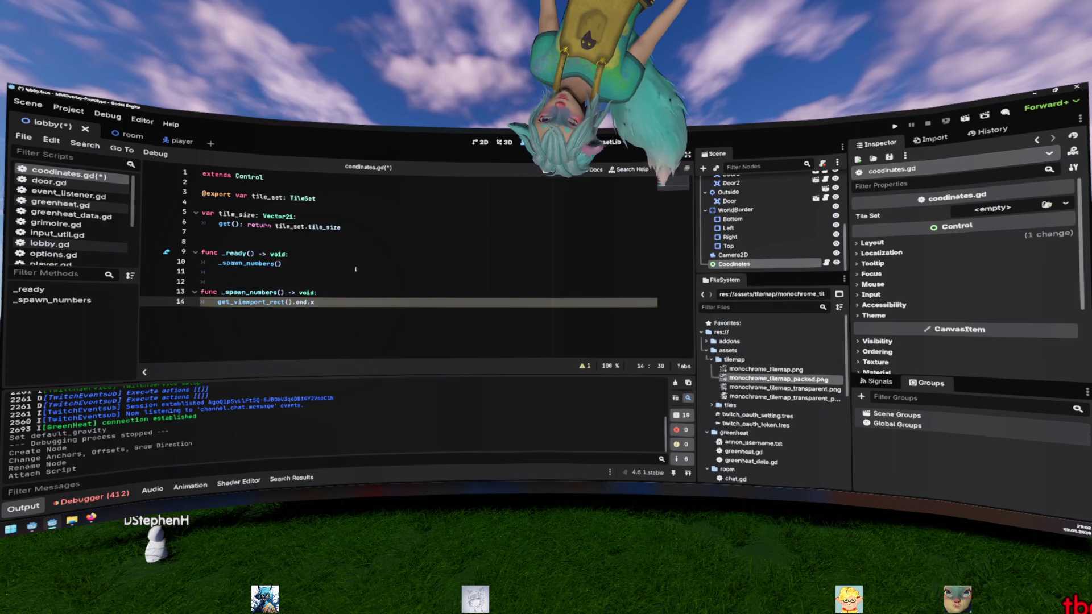
text(var widht =)
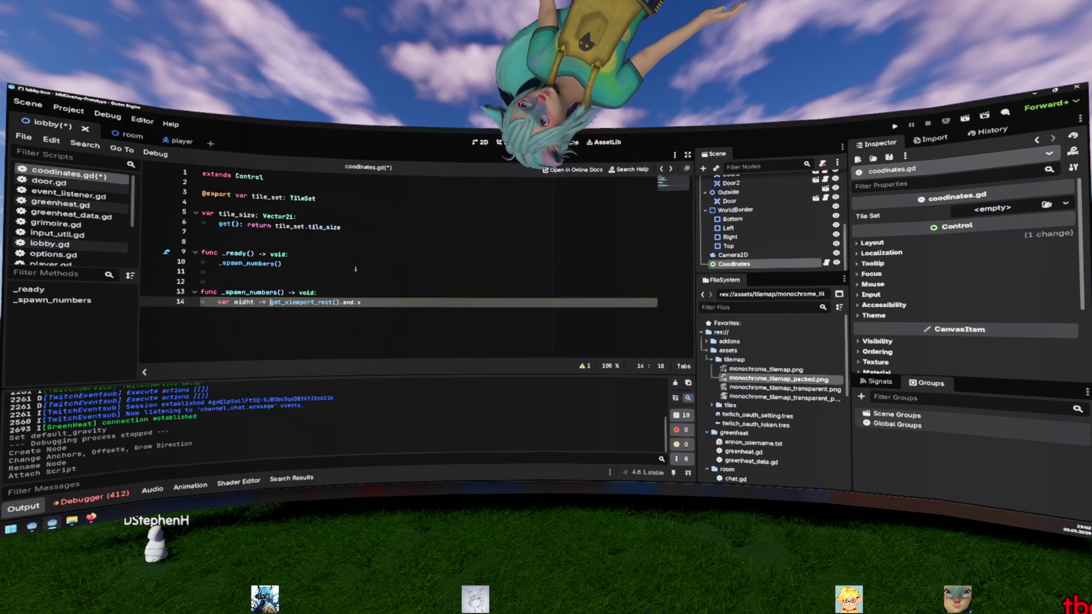
key(End)
key(Return)
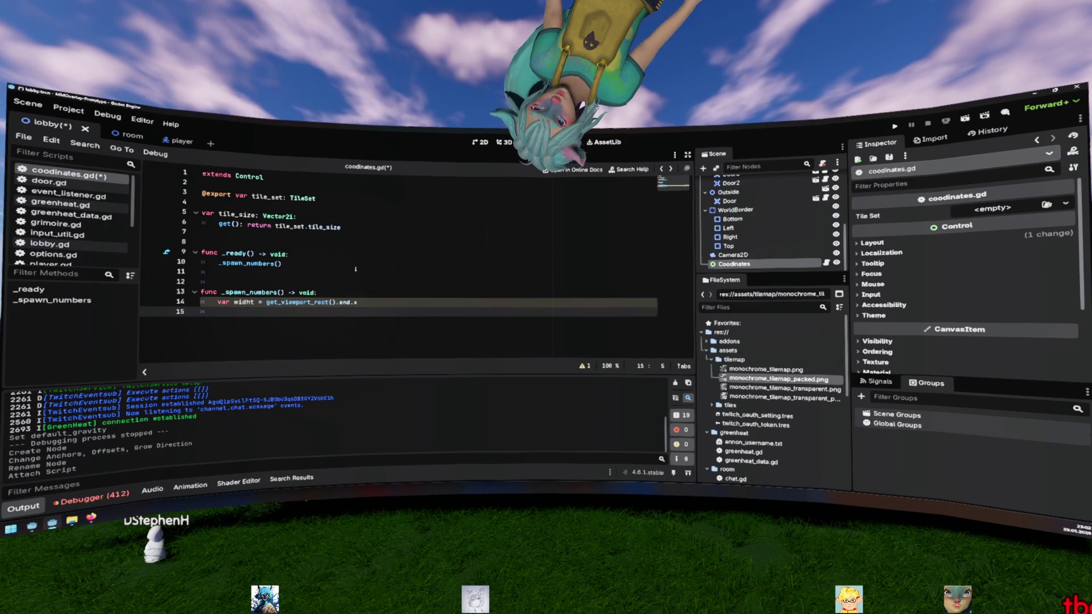
text(get_view)
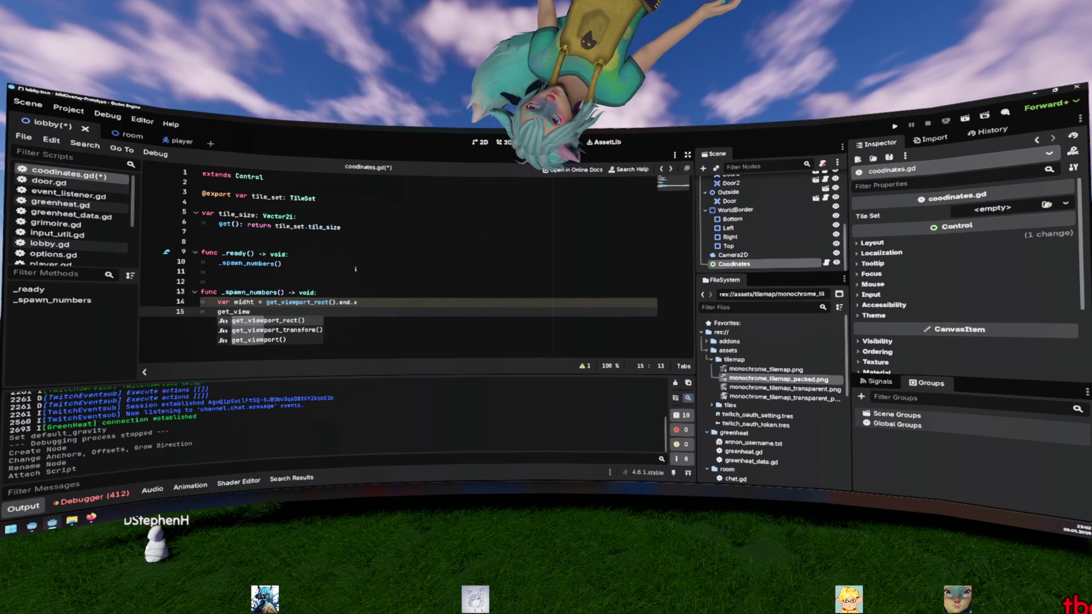
key(Return)
text(.get)
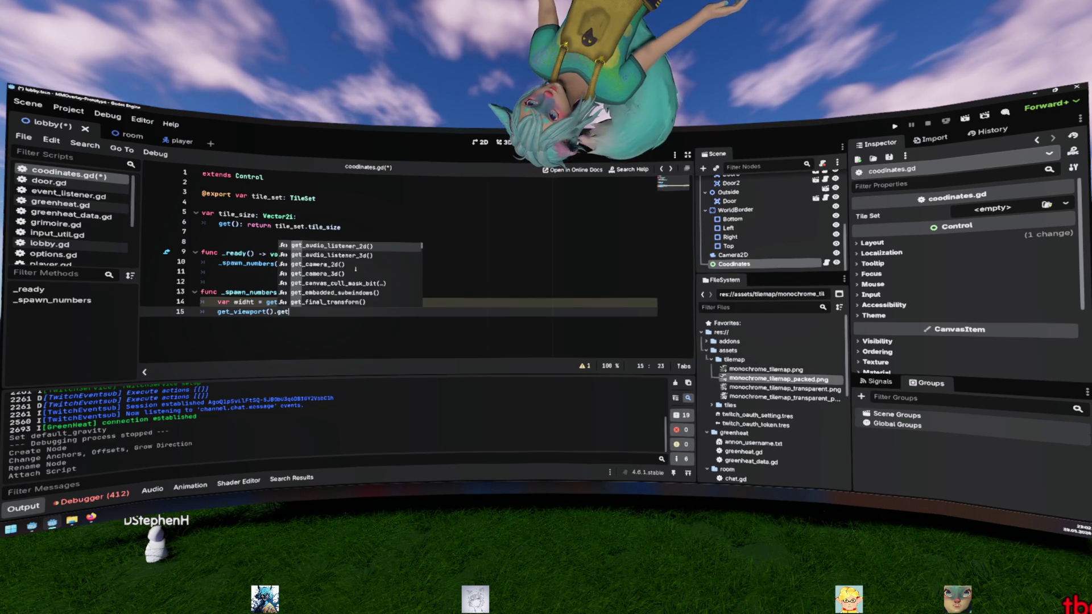
key(BackSpace)
key(BackSpace)
key(BackSpace)
text(width)
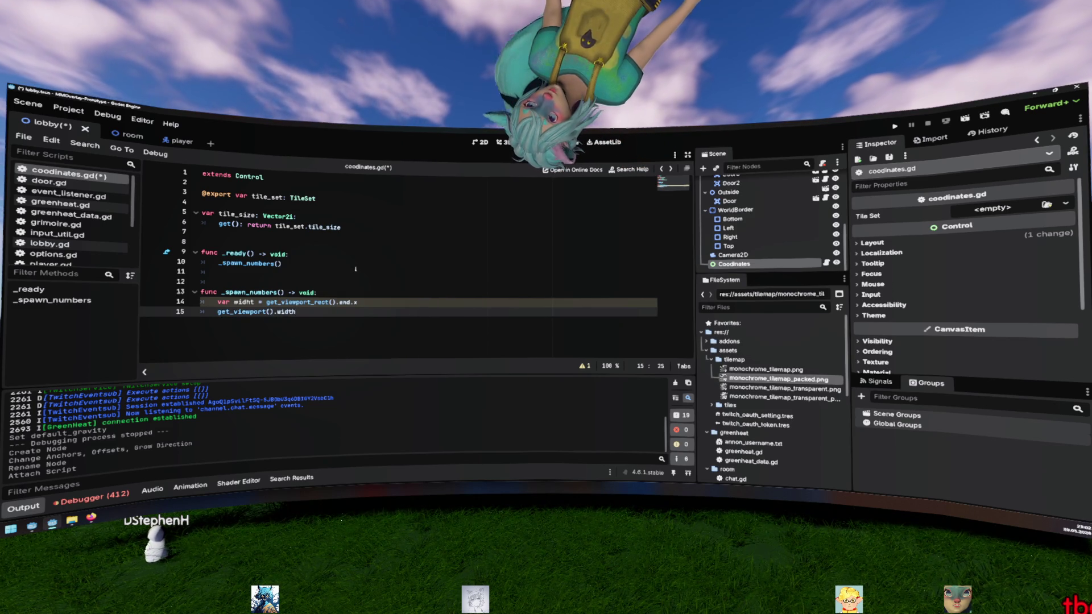
key(BackSpace)
key(BackSpace)
key(BackSpace)
key(BackSpace)
key(BackSpace)
text(size)
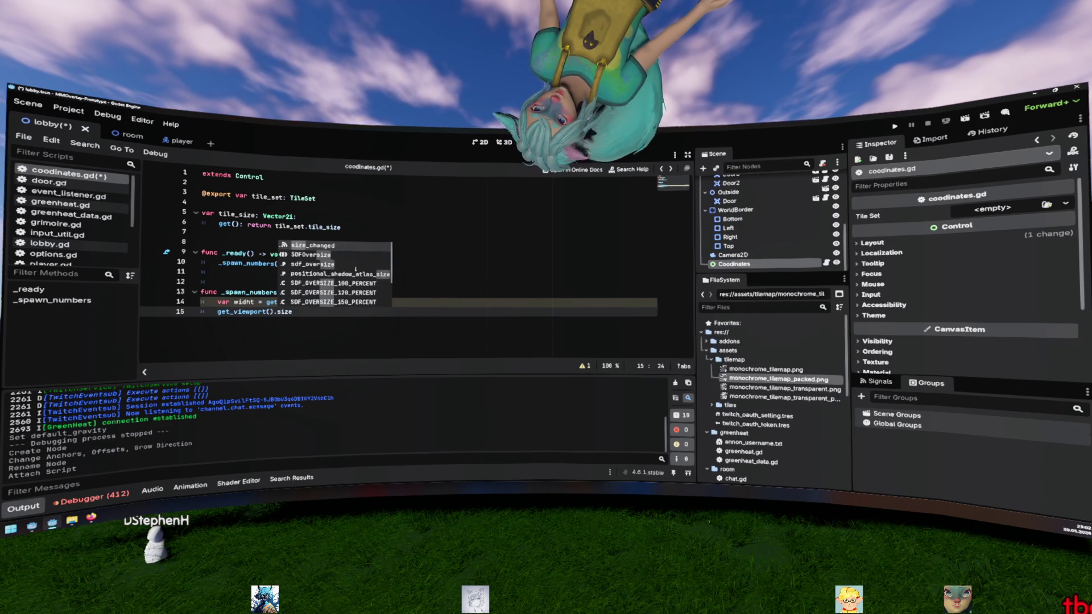
key(Down)
key(Down)
key(Down)
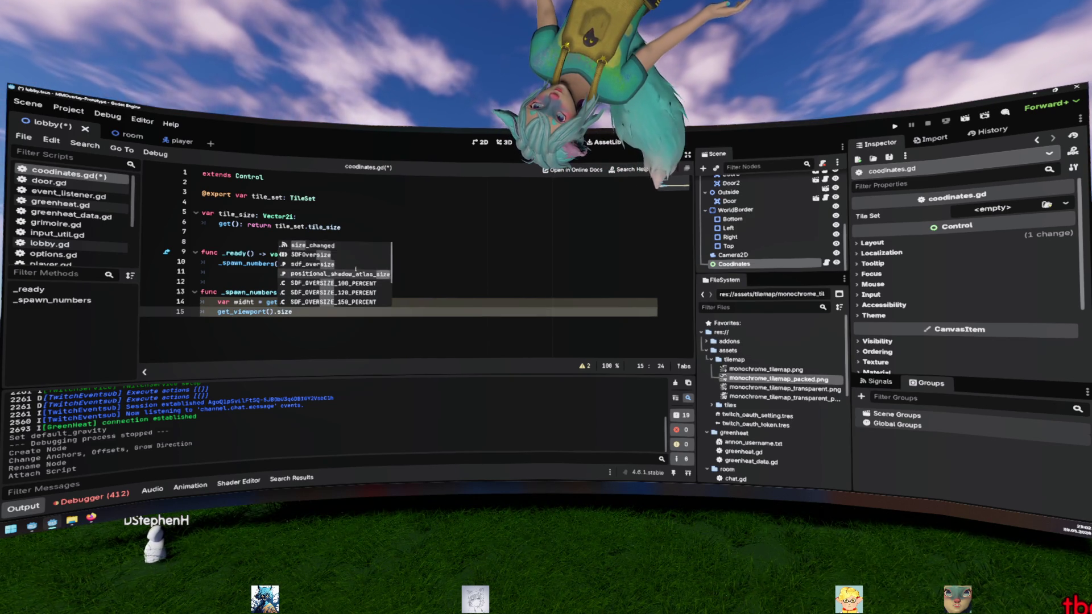
key(ctrl+z)
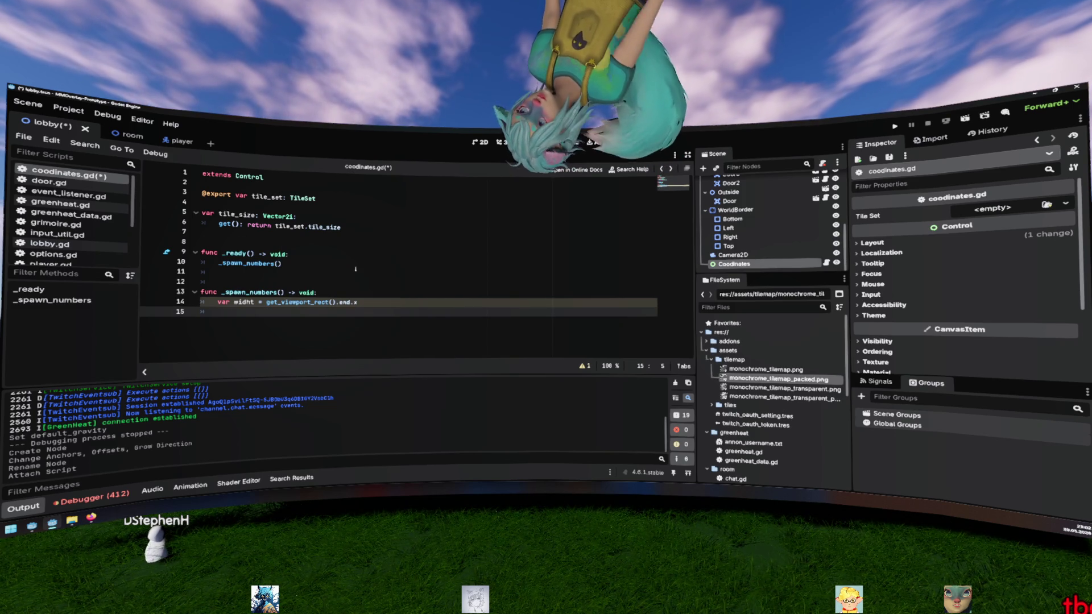
Step: Correct the 'widht' typo to 'width' and type the variable as float
key(Up)
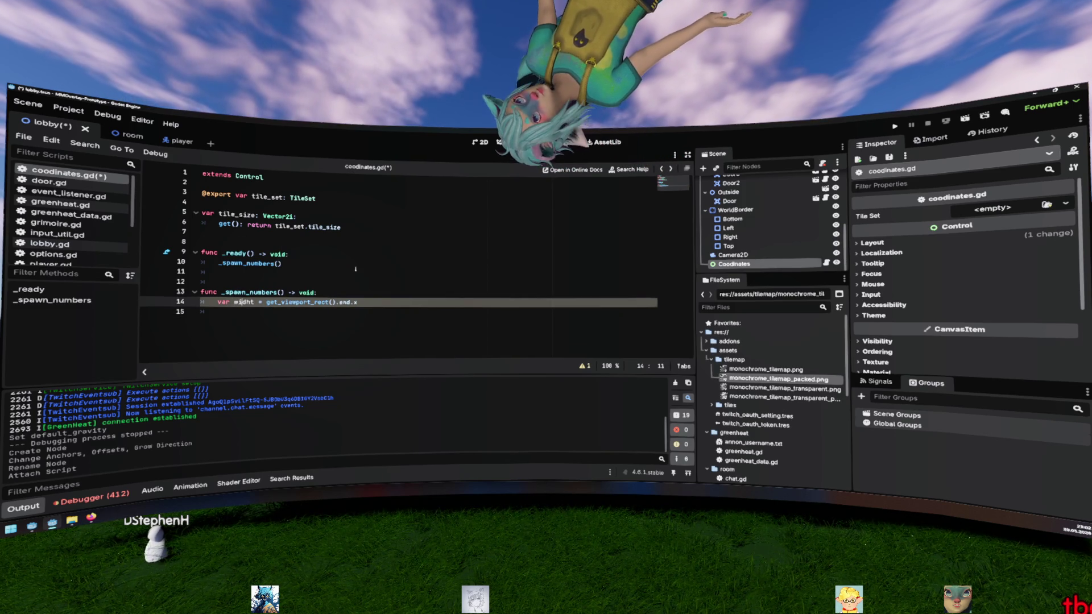
key(Delete)
key(Delete)
key(Delete)
text(dth)
key(Down)
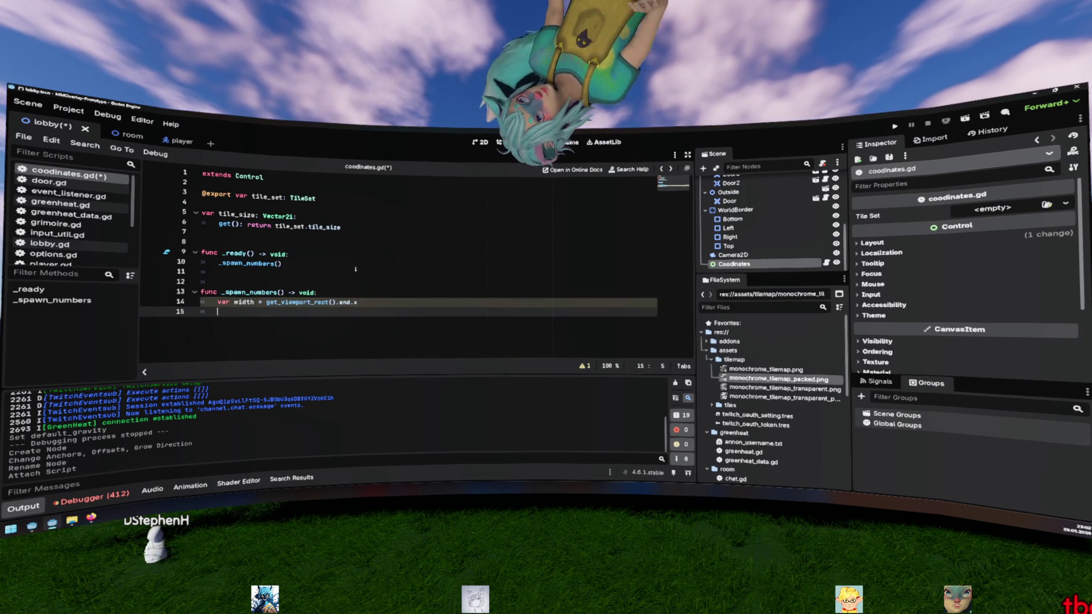
key(Up)
key(Right)
key(Right)
key(Right)
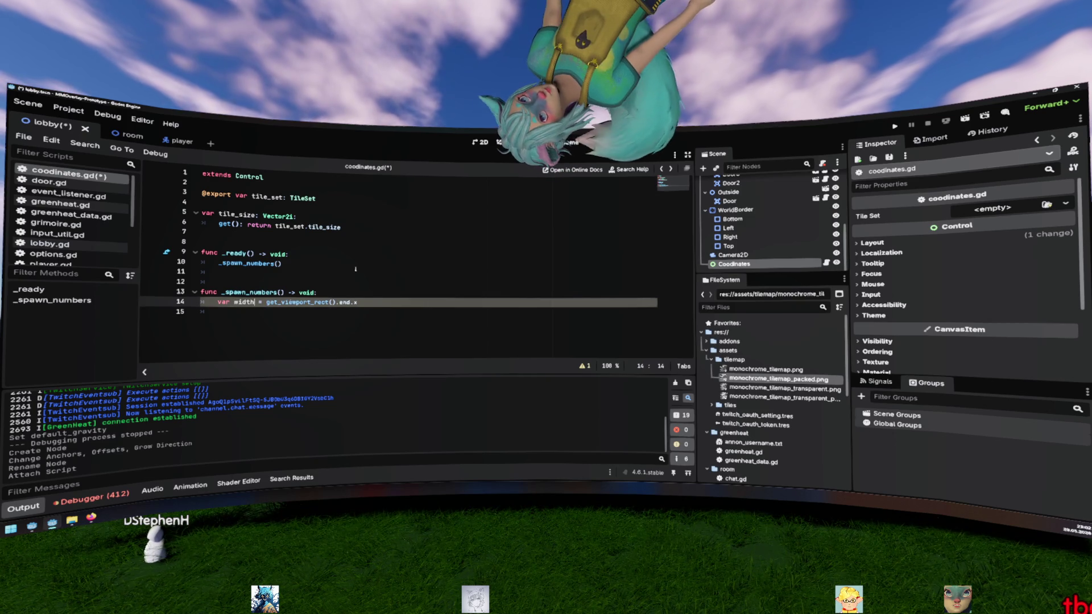
text(: float)
key(Escape)
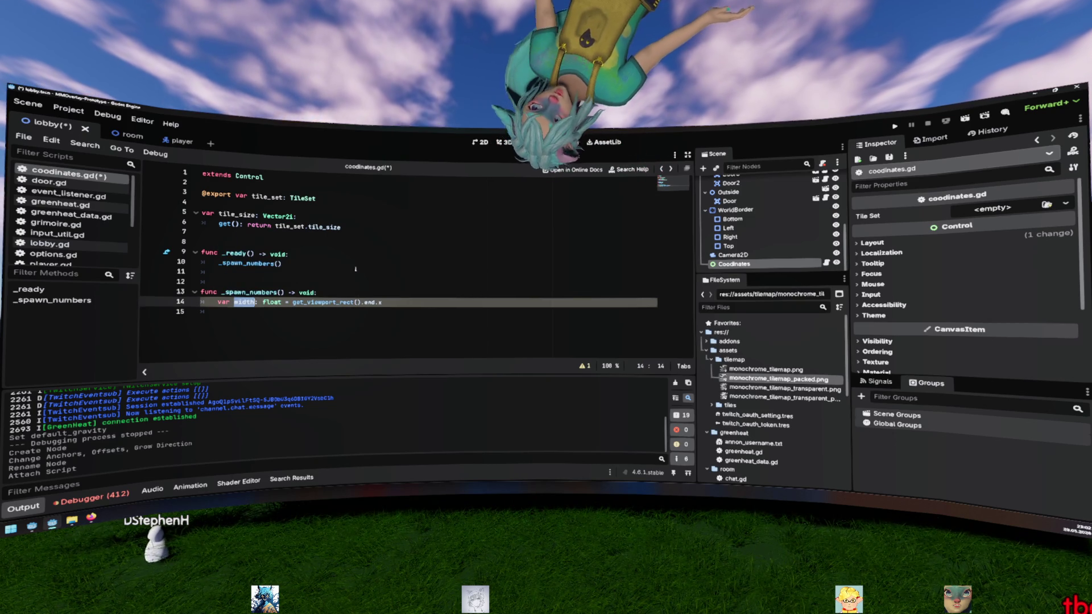
Step: Add var tile_amount = width / tile_size.x below the width line
key(Down)
text(width / )
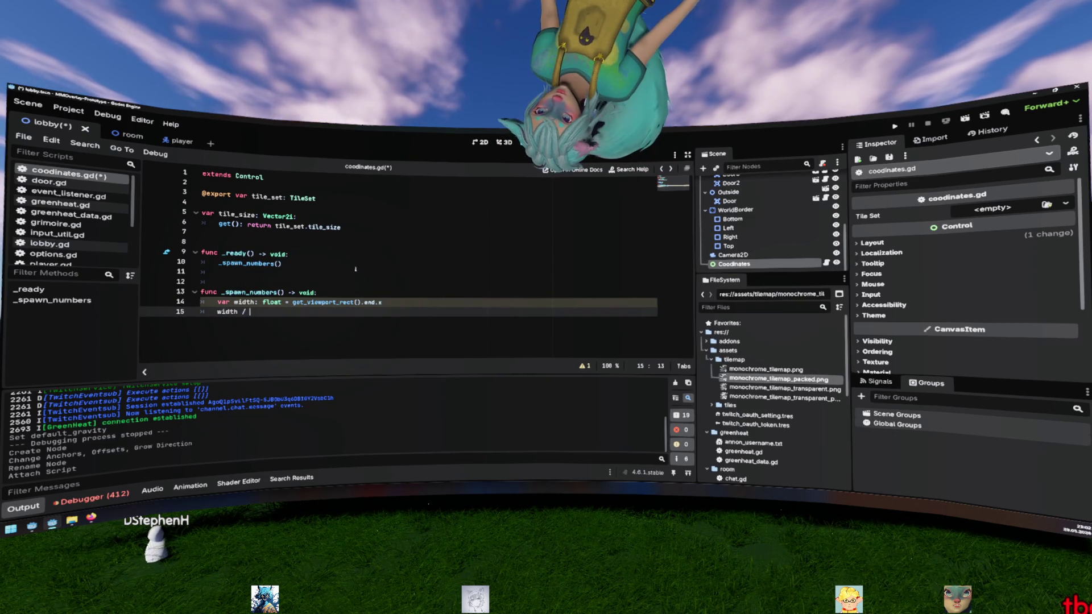
text(tile_size.x)
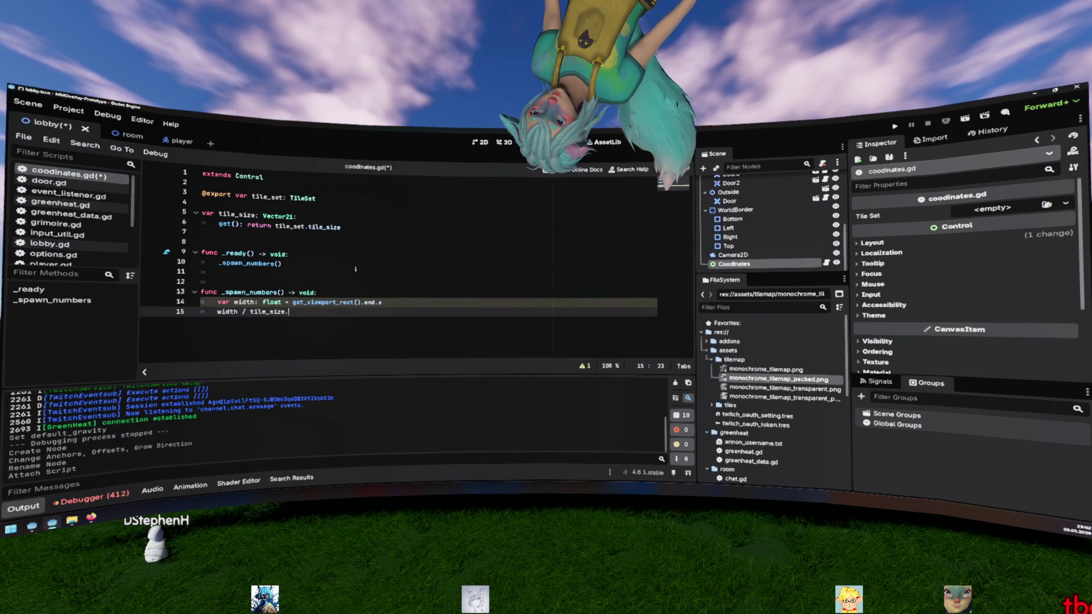
key(Home)
text(var )
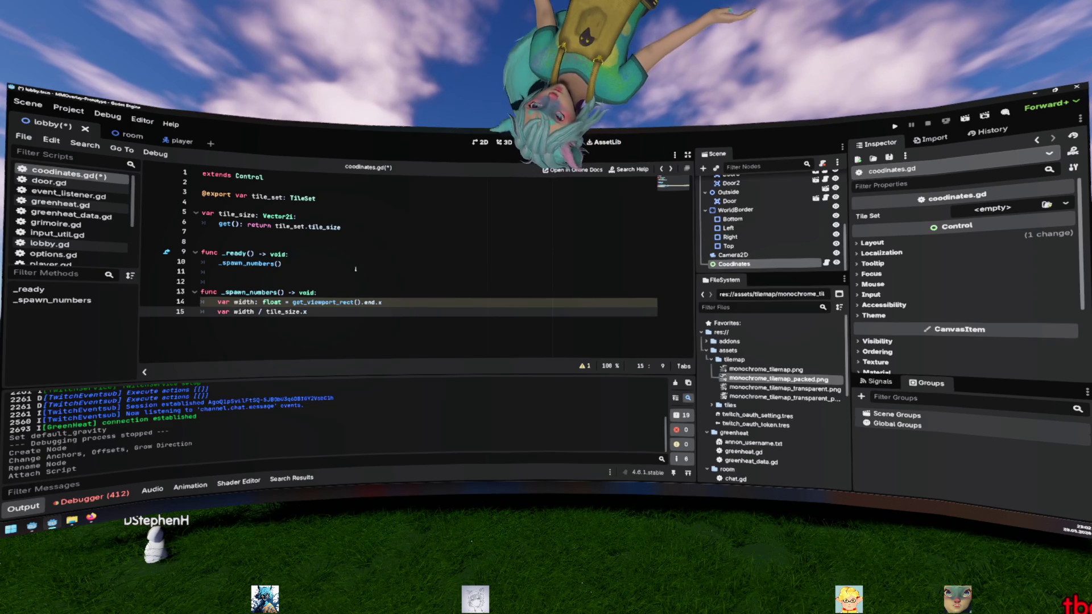
text(idx =)
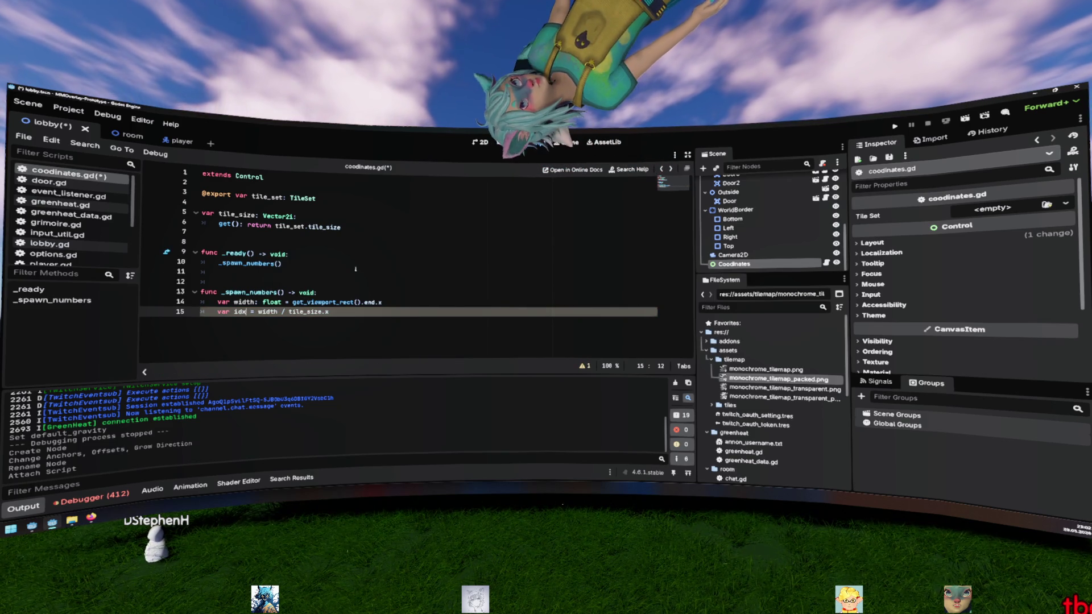
key(BackSpace)
key(BackSpace)
key(BackSpace)
text(size)
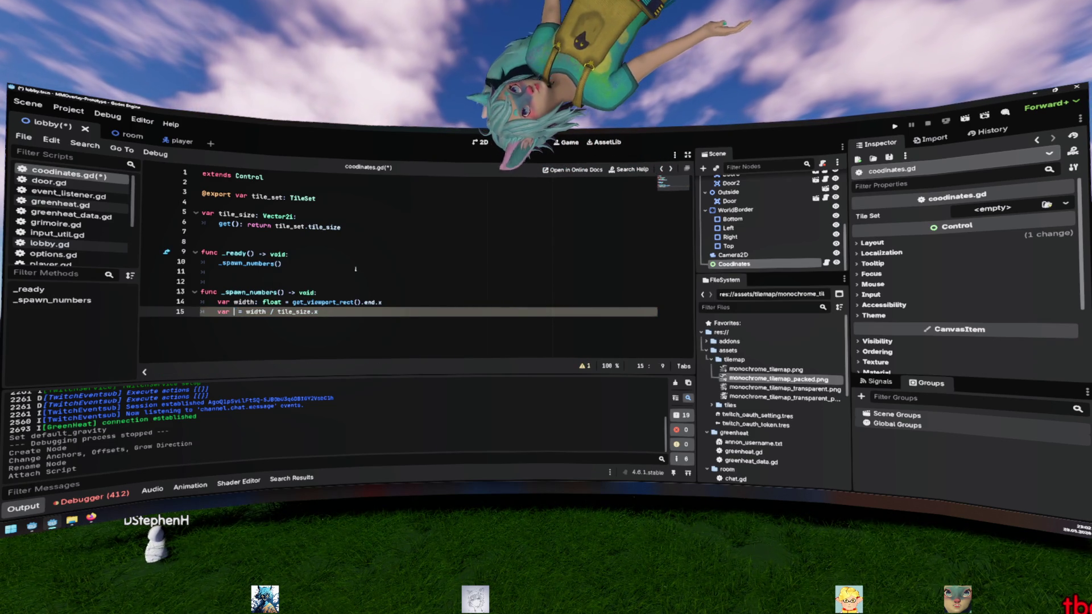
key(BackSpace)
key(BackSpace)
key(BackSpace)
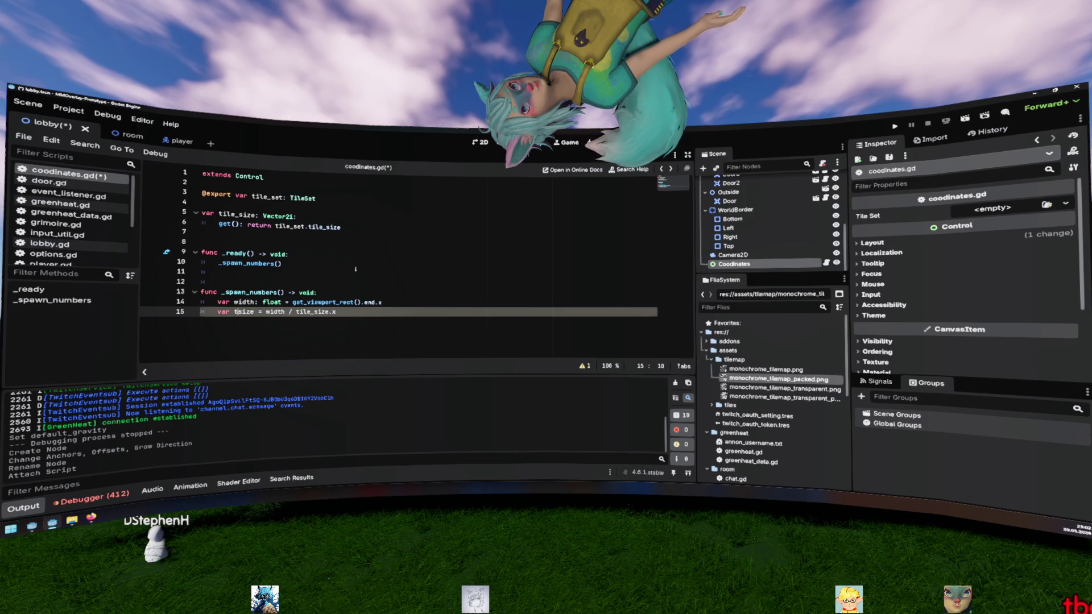
text(tilea)
text(_amount)
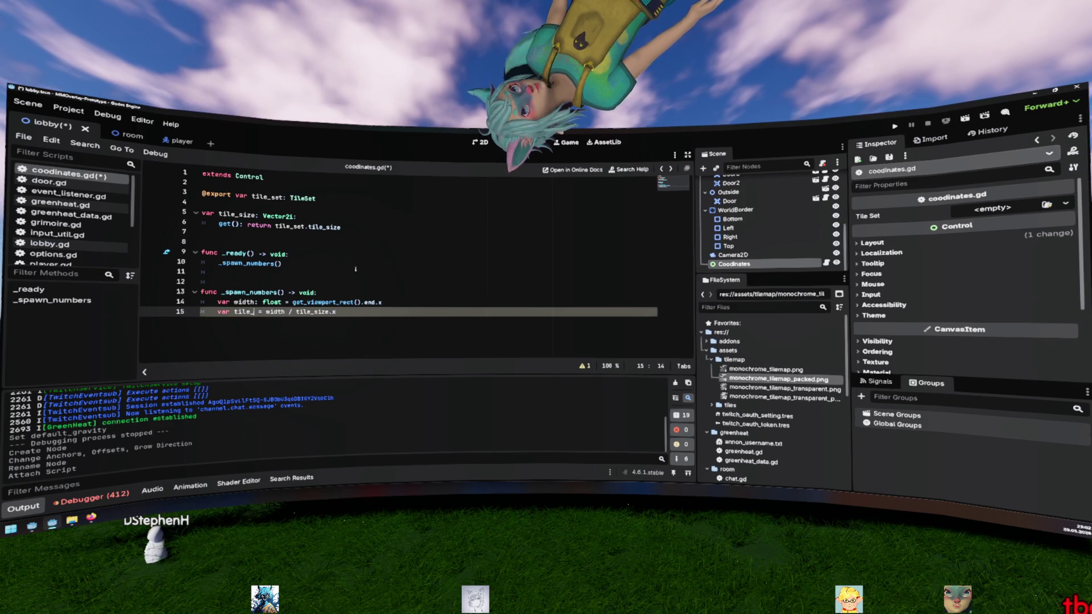
key(ctrl+shift+Left)
Step: Add a 'for tile_idx in tile_amount:' loop with a pass placeholder body
key(End)
key(Return)
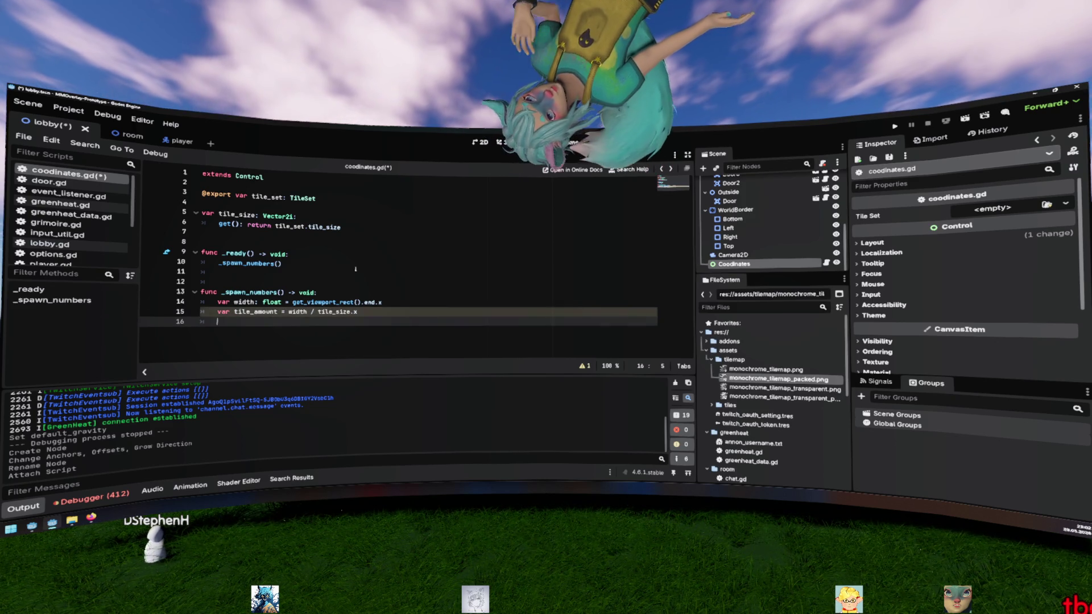
text(fo)
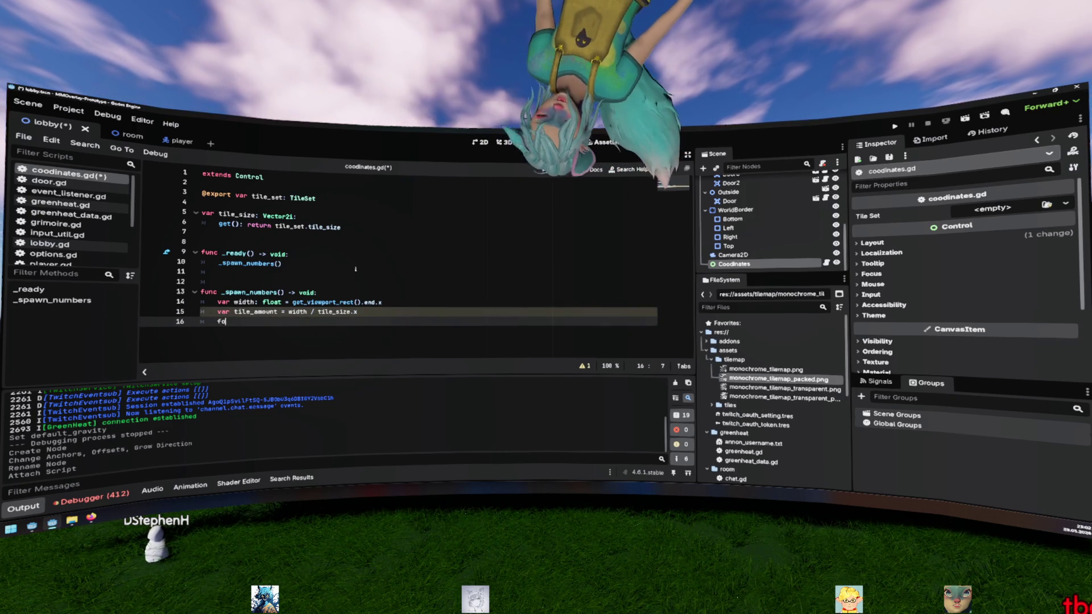
text(r tile_idx:)
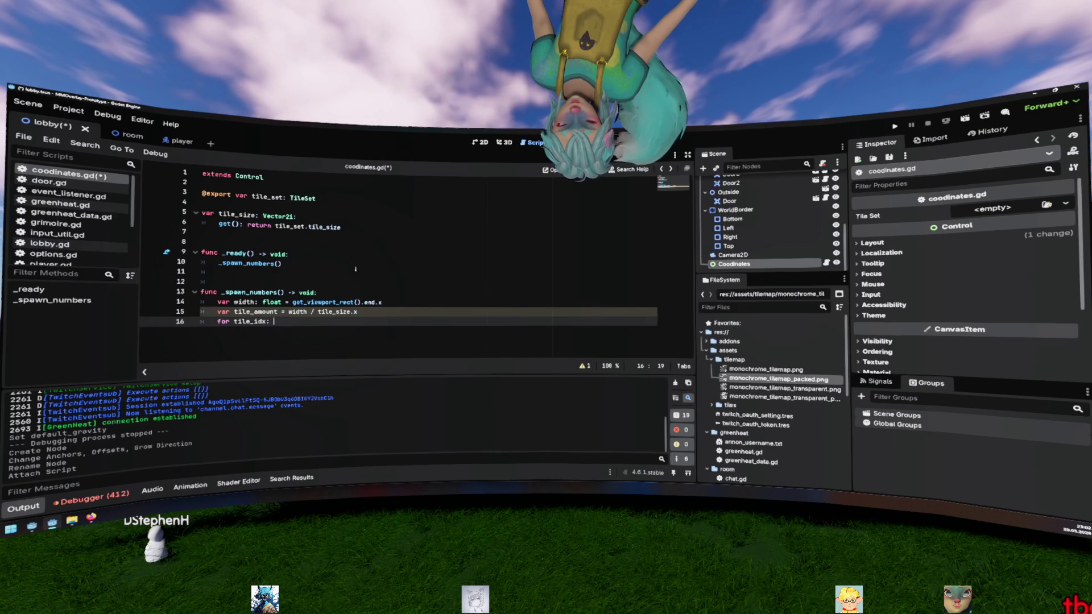
text( tile_amount)
text(in)
key(End)
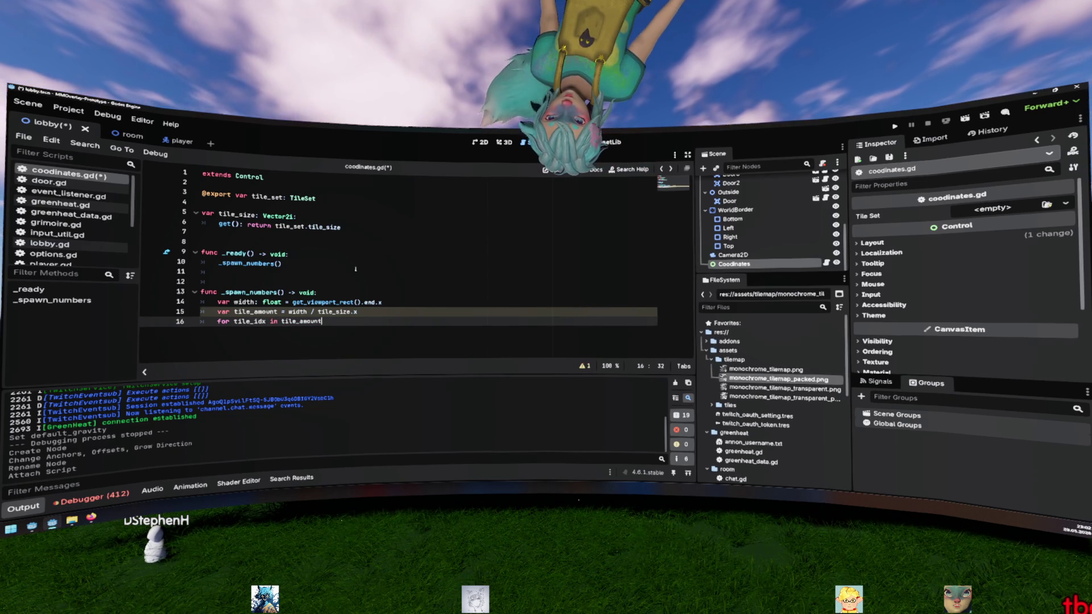
text(:)
key(Return)
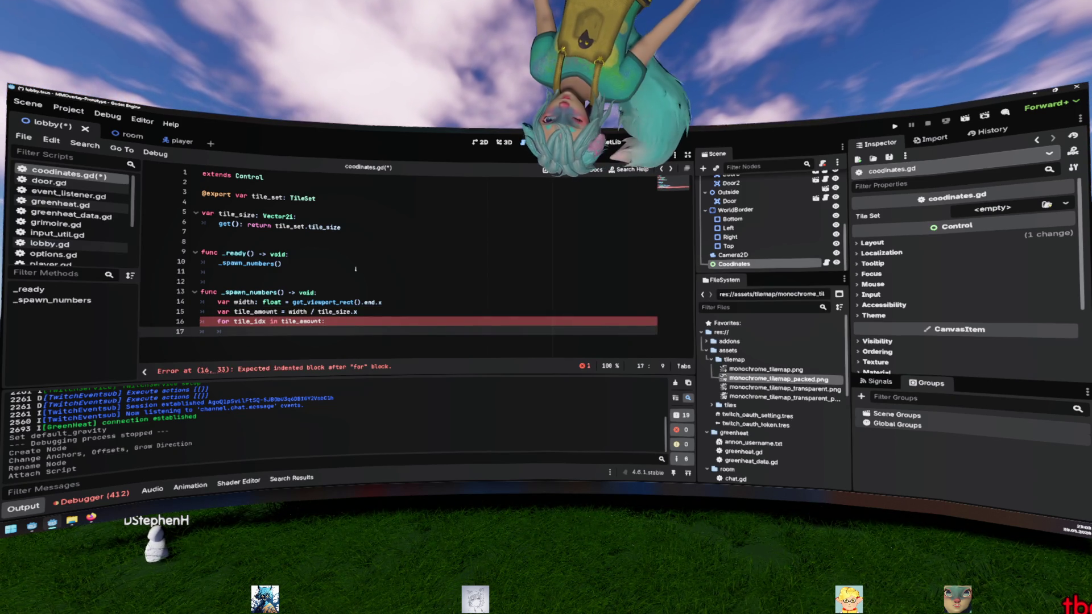
text(pass)
key(ctrl+shift+Return)
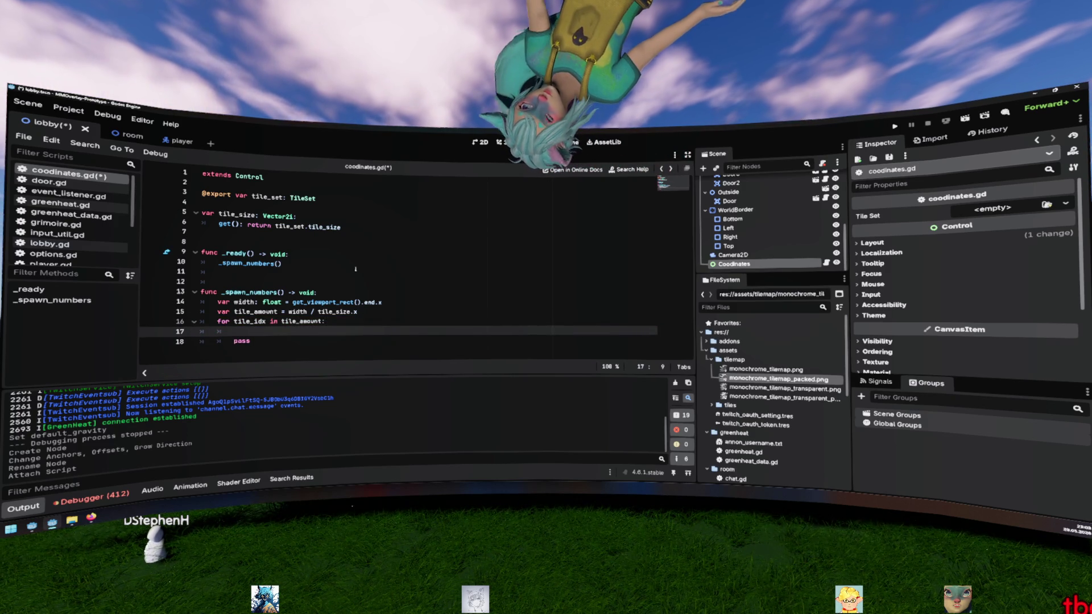
Step: Write var label: Label = Label.new() in the loop body and begin the next line
text(Lable)
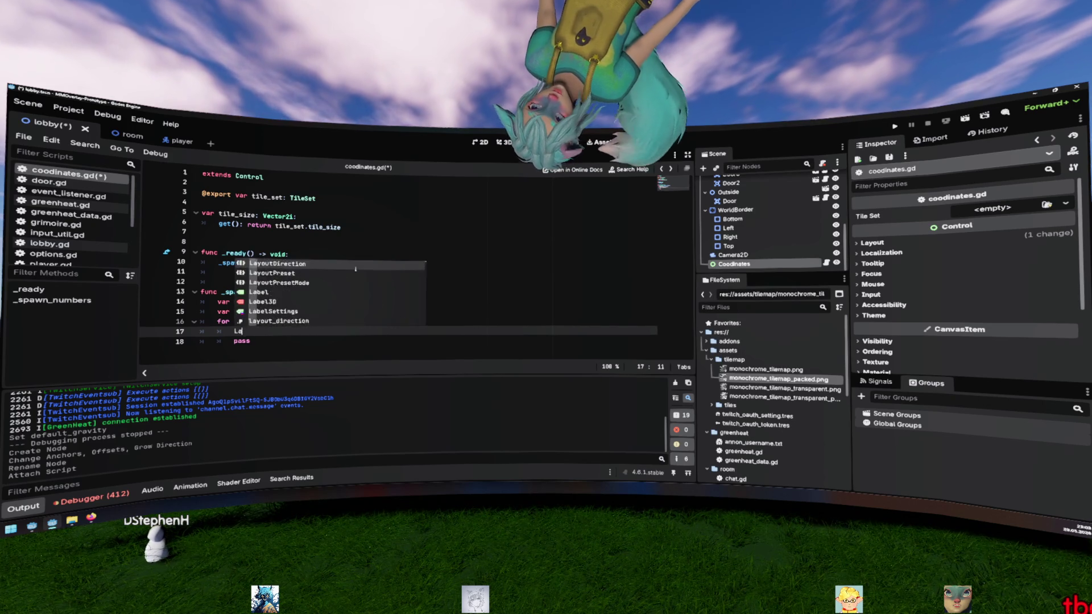
key(BackSpace)
key(BackSpace)
text(el)
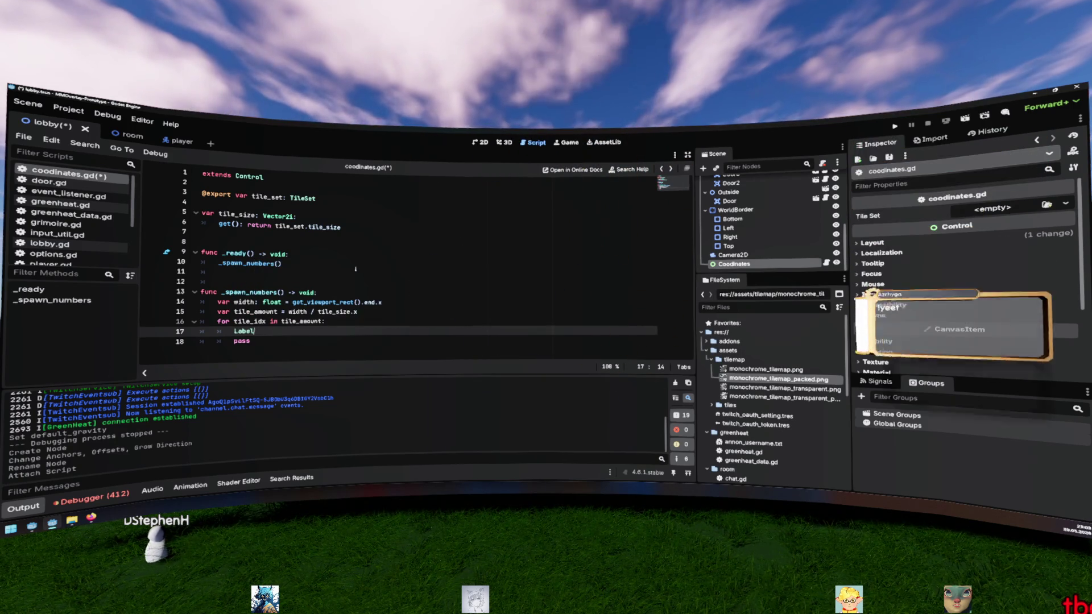
text(.crea)
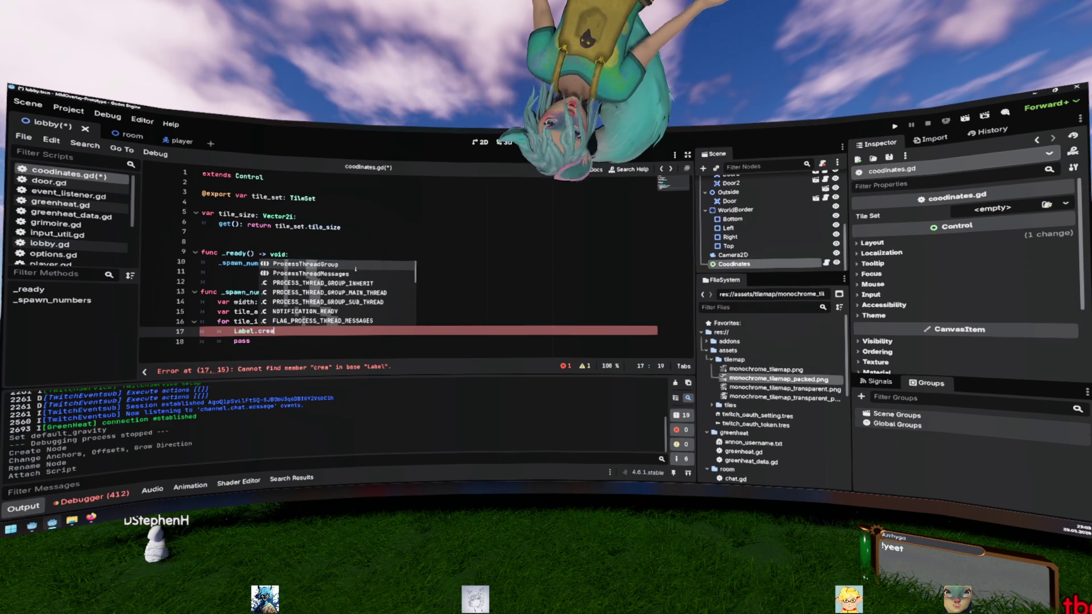
key(BackSpace)
key(BackSpace)
key(BackSpace)
text(new)
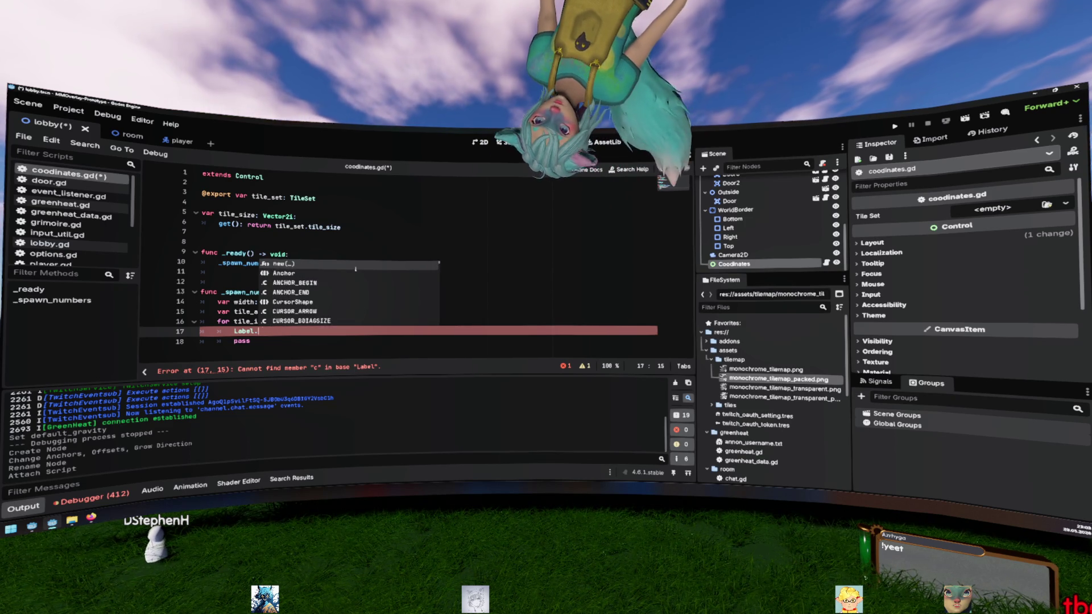
key(Return)
key(Home)
text(var label)
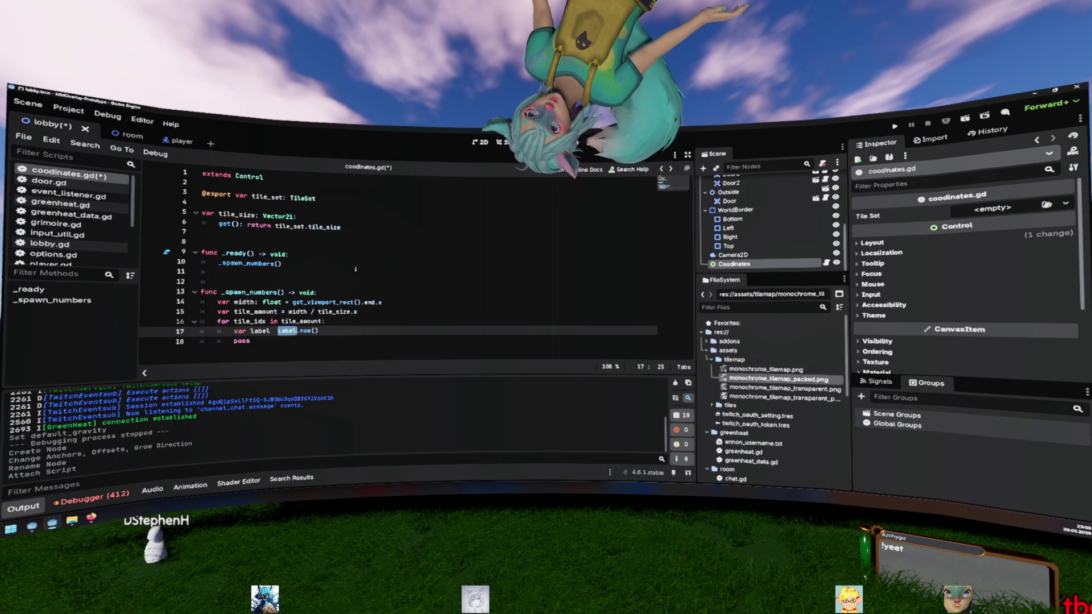
key(Left)
text(: Label =)
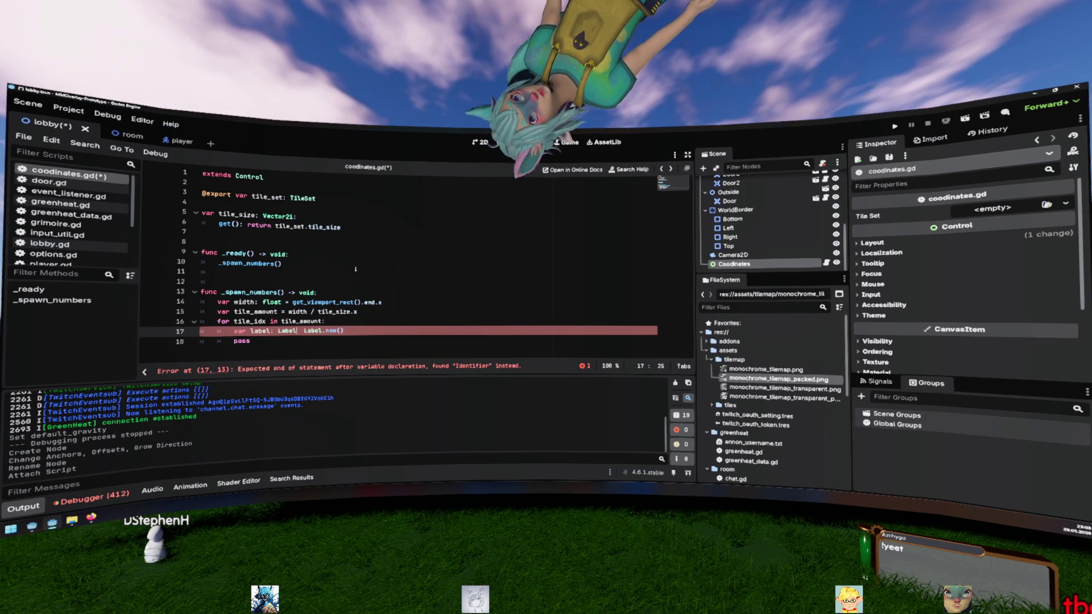
key(End)
key(Return)
Step: Assign label.text = tile_idx + 1 inside the loop
text(label.text =)
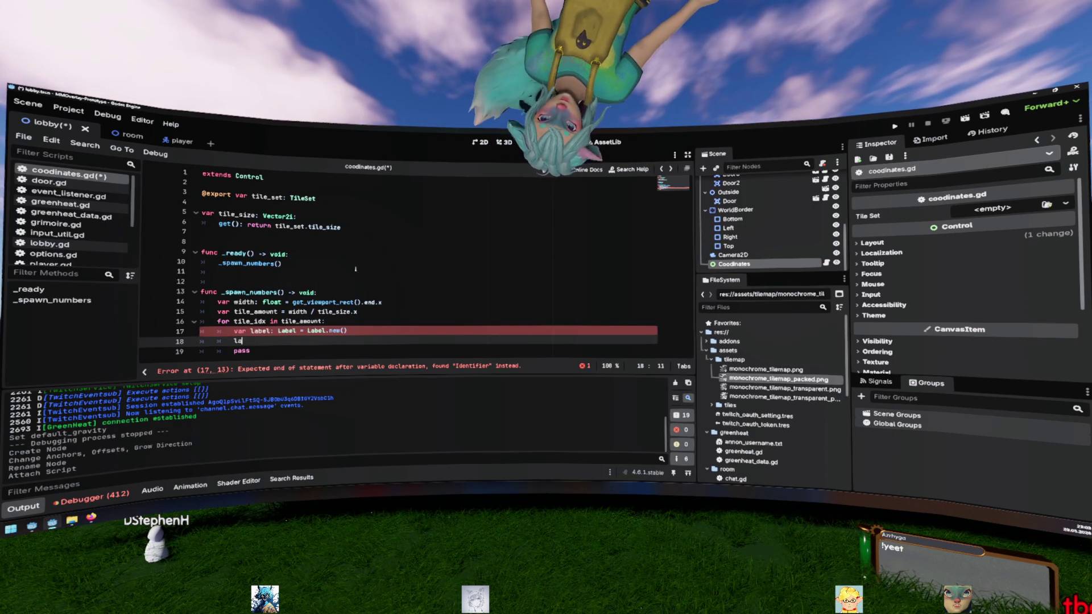
key(Escape)
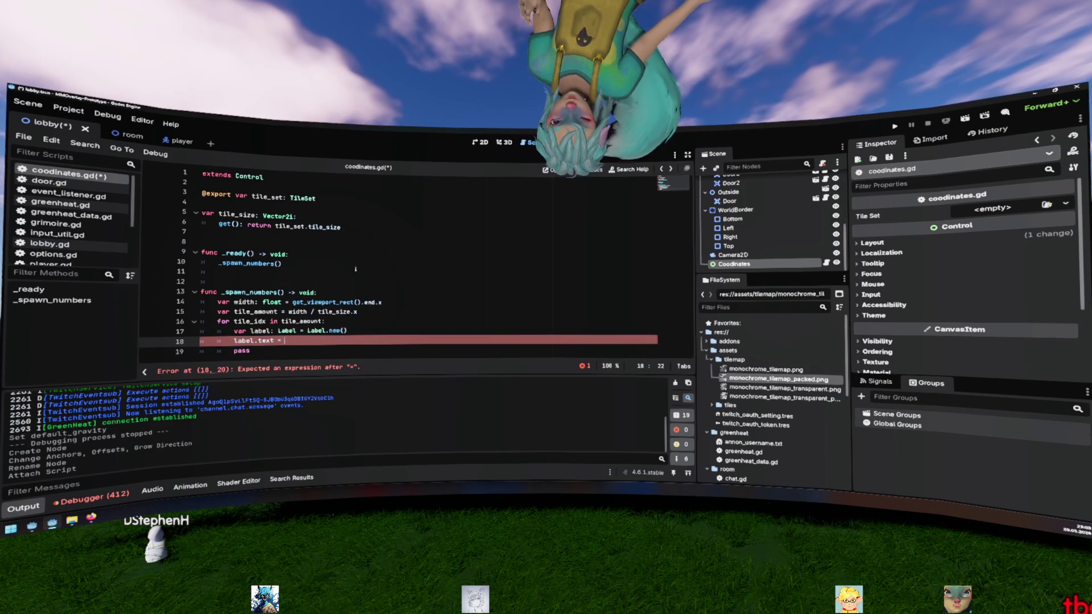
text(tile_idx )
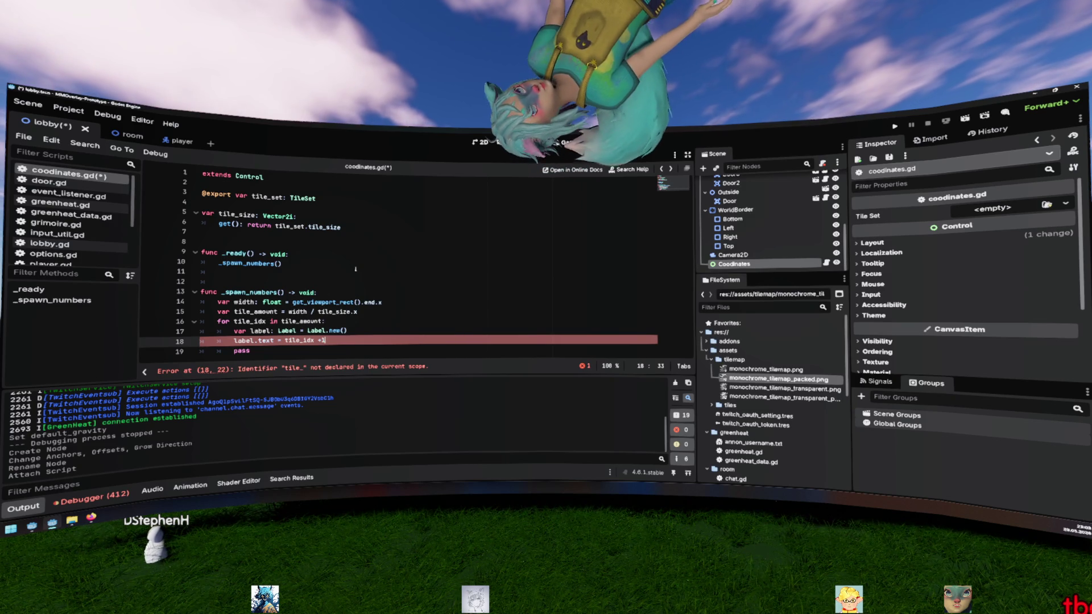
text(+ 1)
key(ctrl+Left)
key(ctrl+Left)
key(ctrl+Left)
key(Left)
key(ctrl+space)
Step: Rewrite the text as "%s" % [tile_idx + 1] and delete the pass placeholder
key(Right)
key(Right)
key(Right)
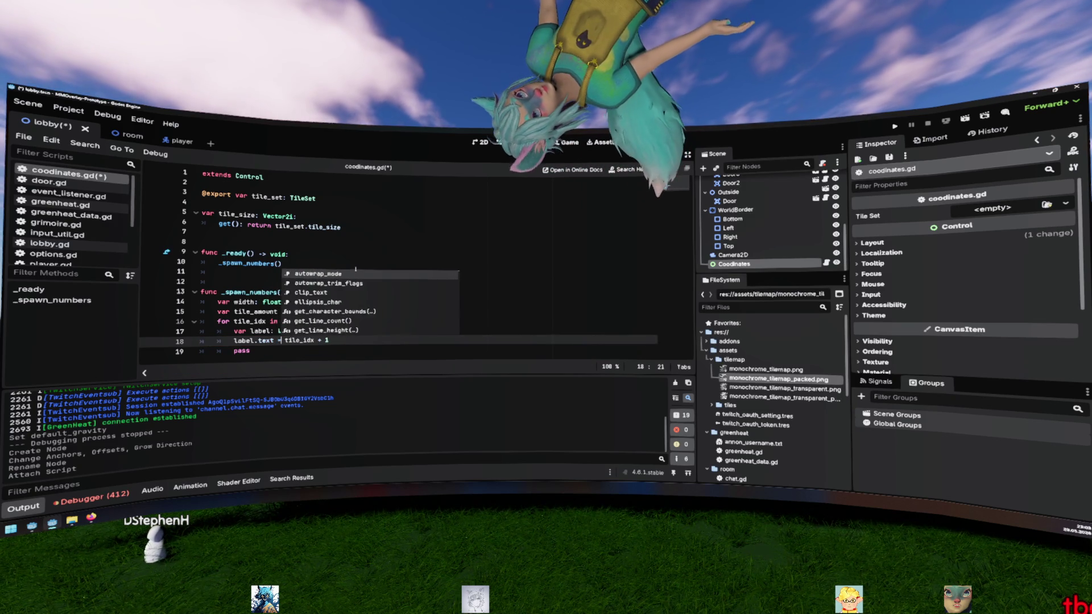
text("%s" %)
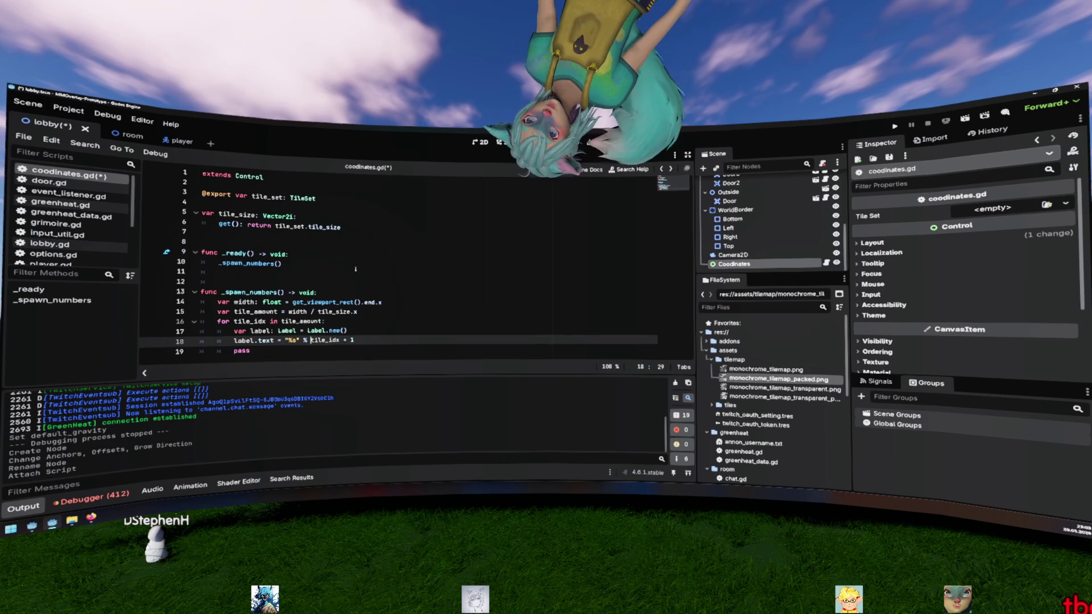
key(Right)
text(()
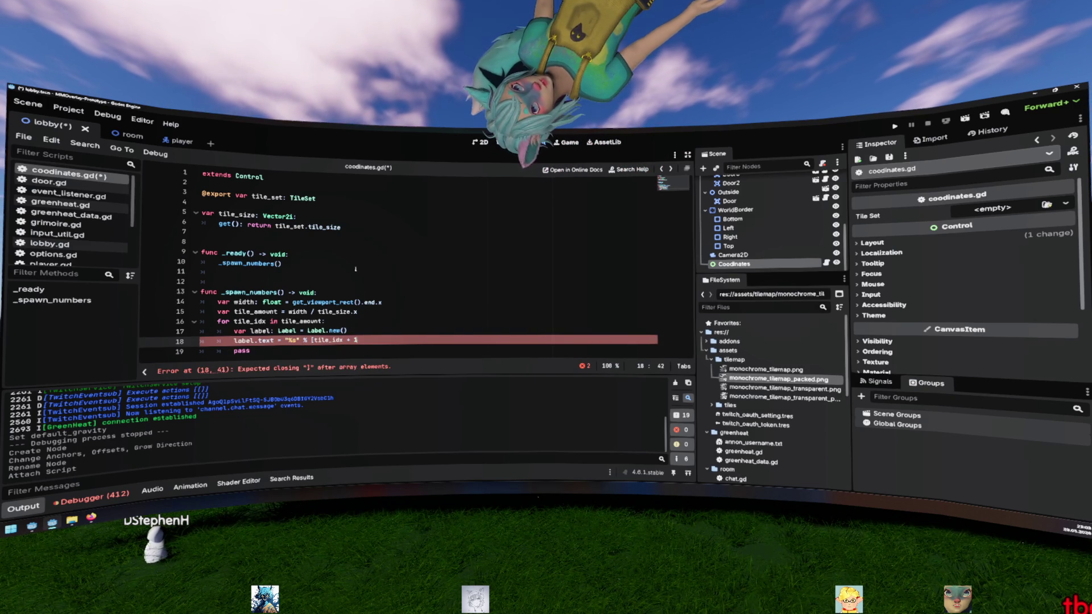
key(End)
text(])
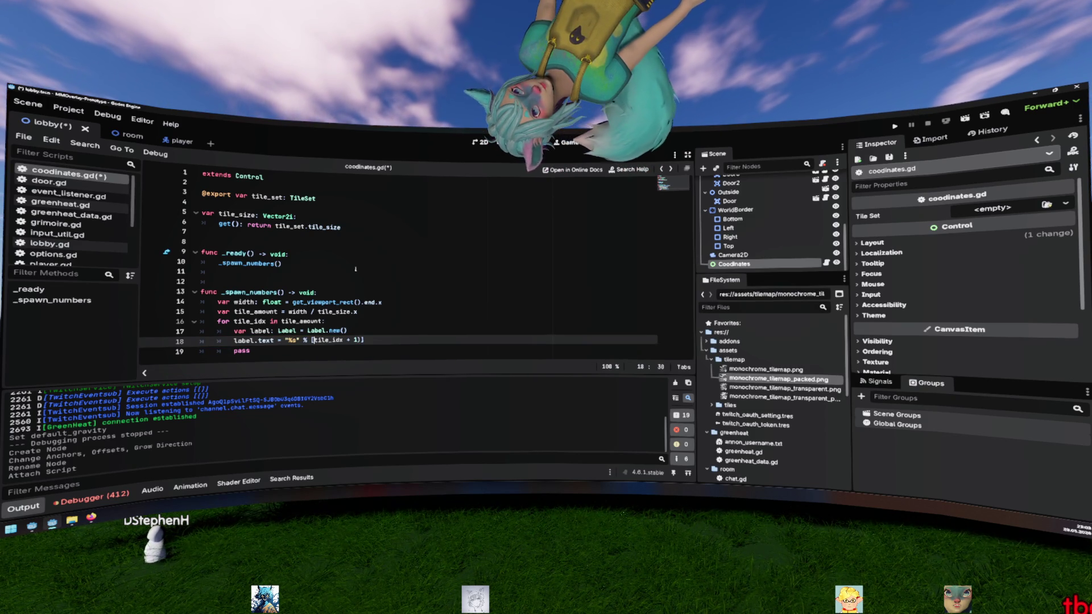
key(Left)
text())
key(ctrl+Left)
key(ctrl+Left)
key(ctrl+Left)
text(()
key(ctrl+z)
key(ctrl+z)
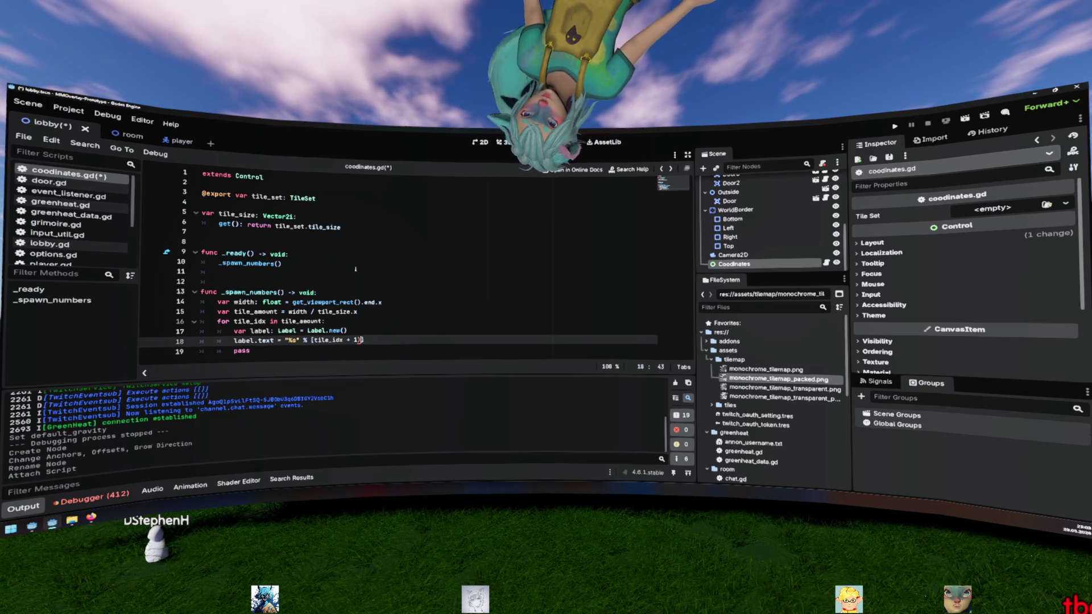
key(Down)
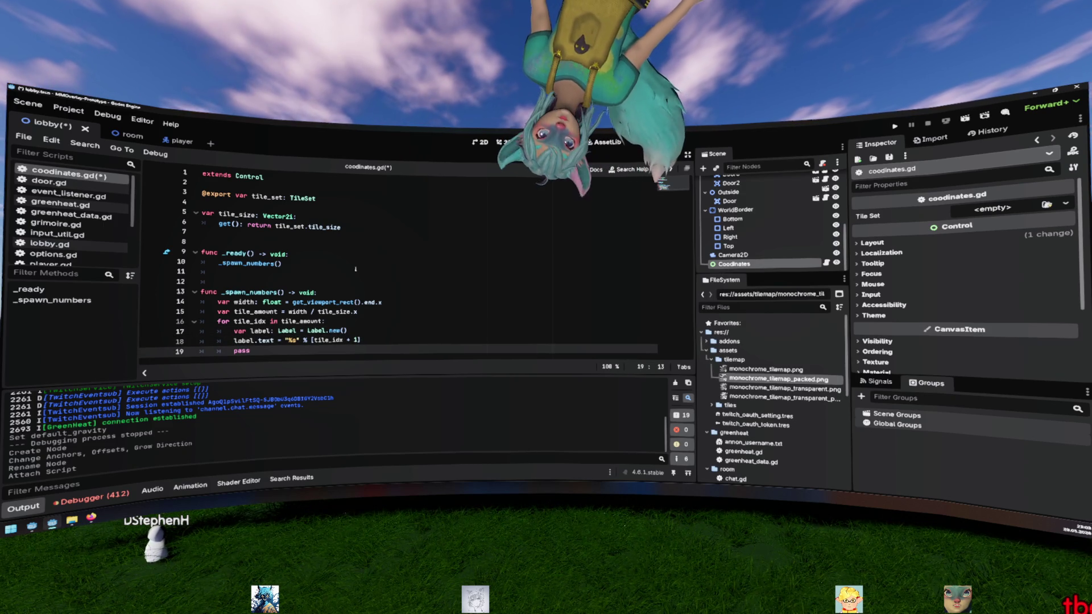
key(ctrl+BackSpace)
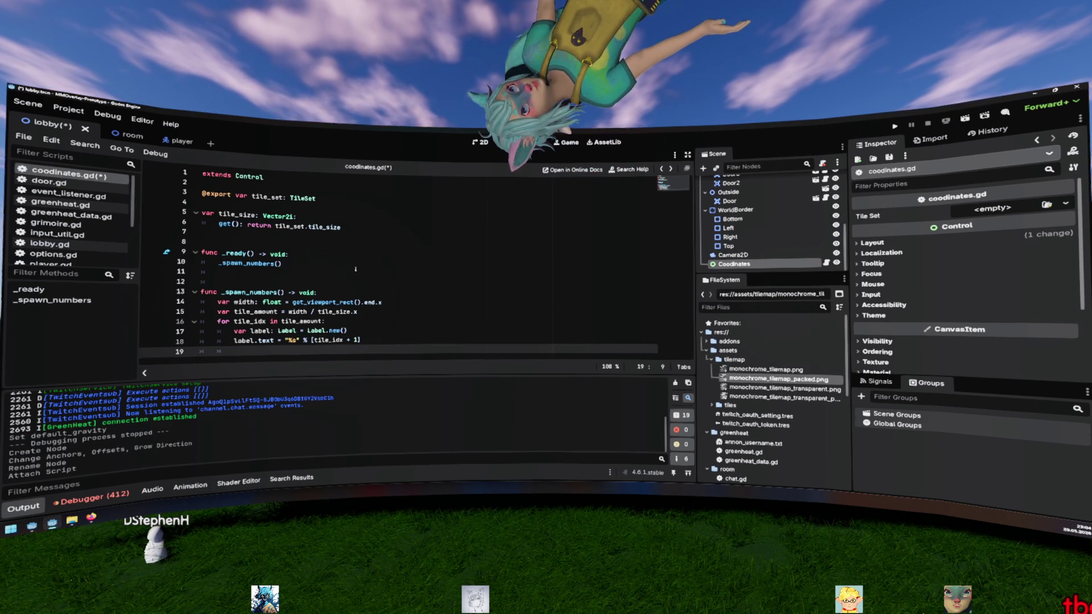
Step: Set label.global_position to Vector2(tile_idx * tile_size.x, 32)
text(label.)
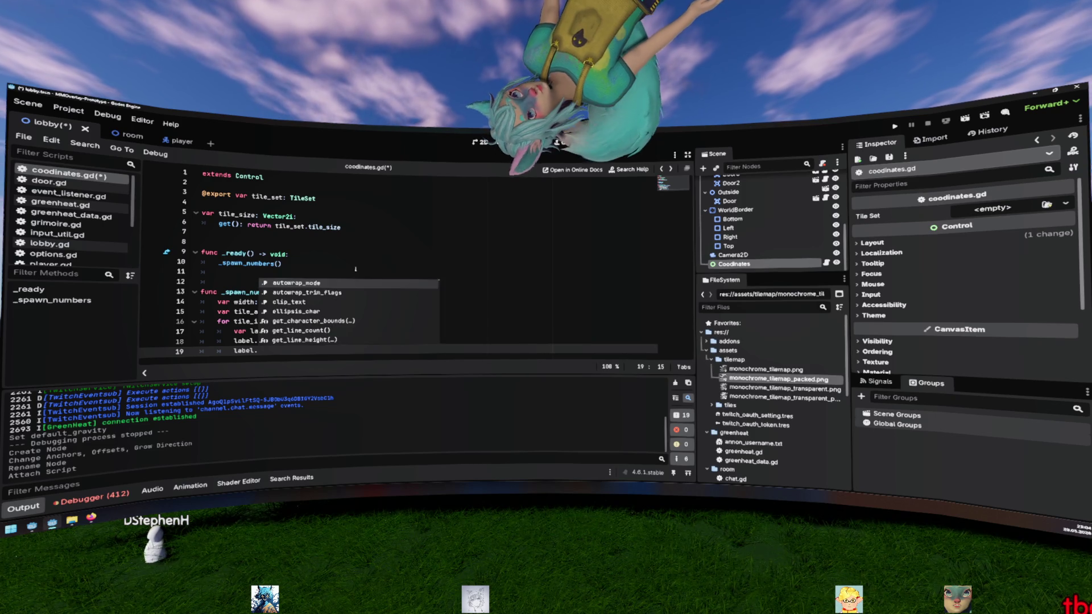
text(po)
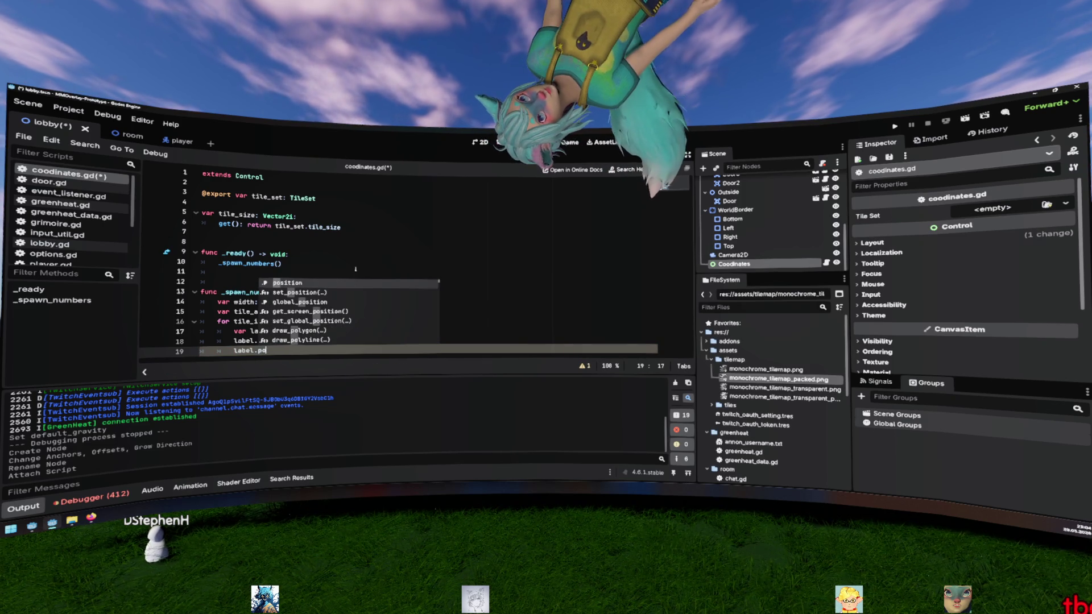
key(Down)
key(Down)
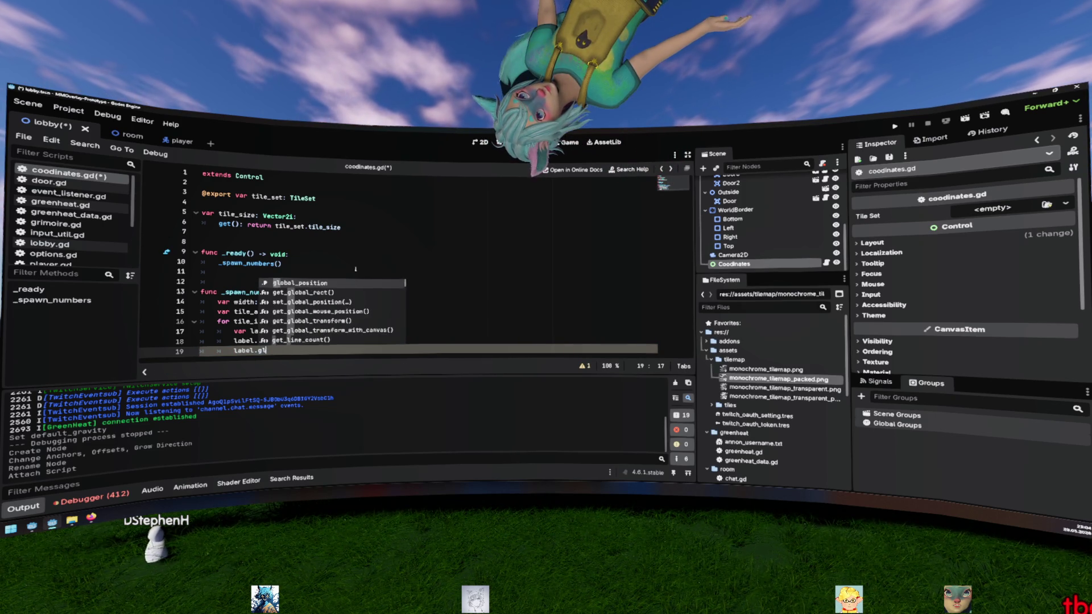
key(Return)
text(= )
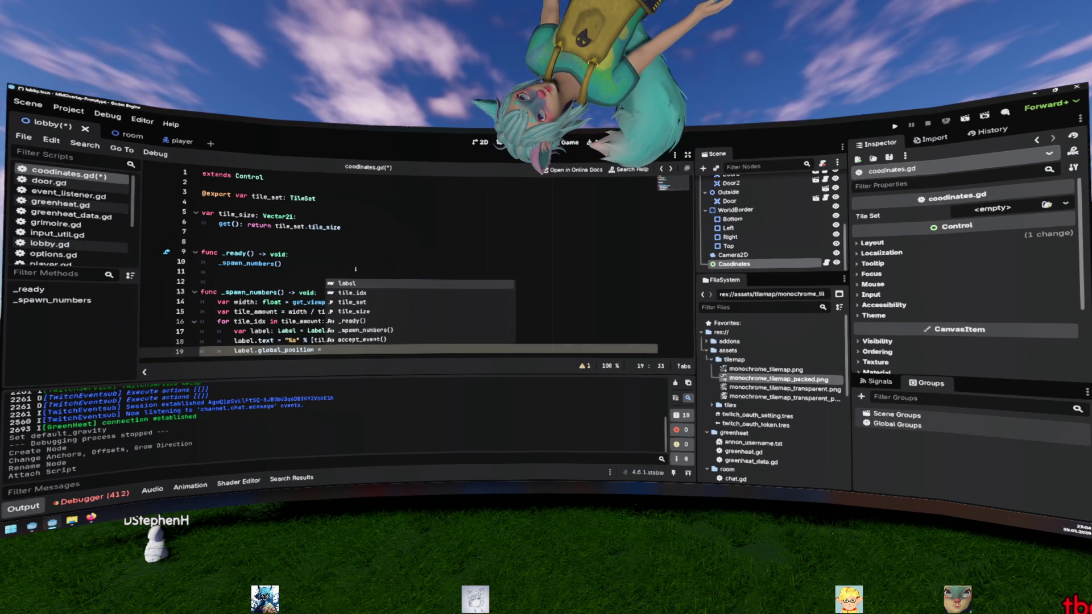
text(Vector2)
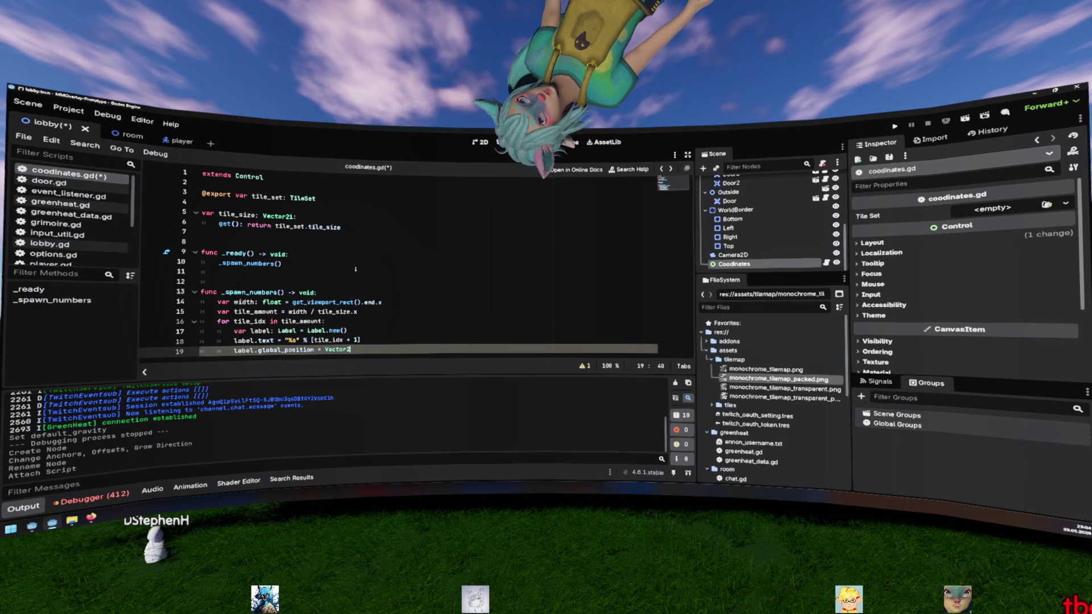
text((tile_)
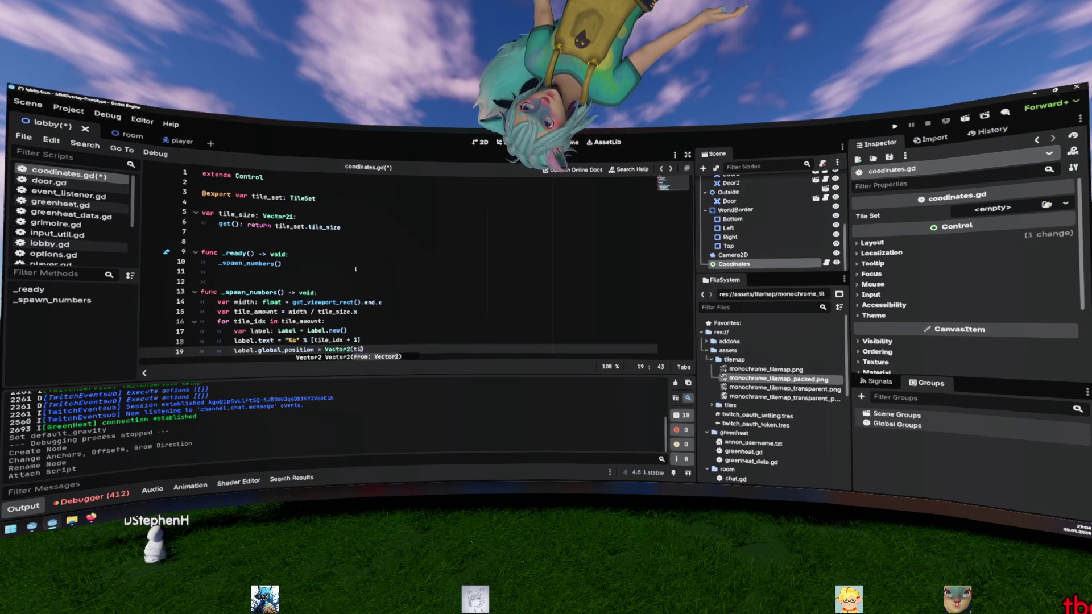
text(idx * wi)
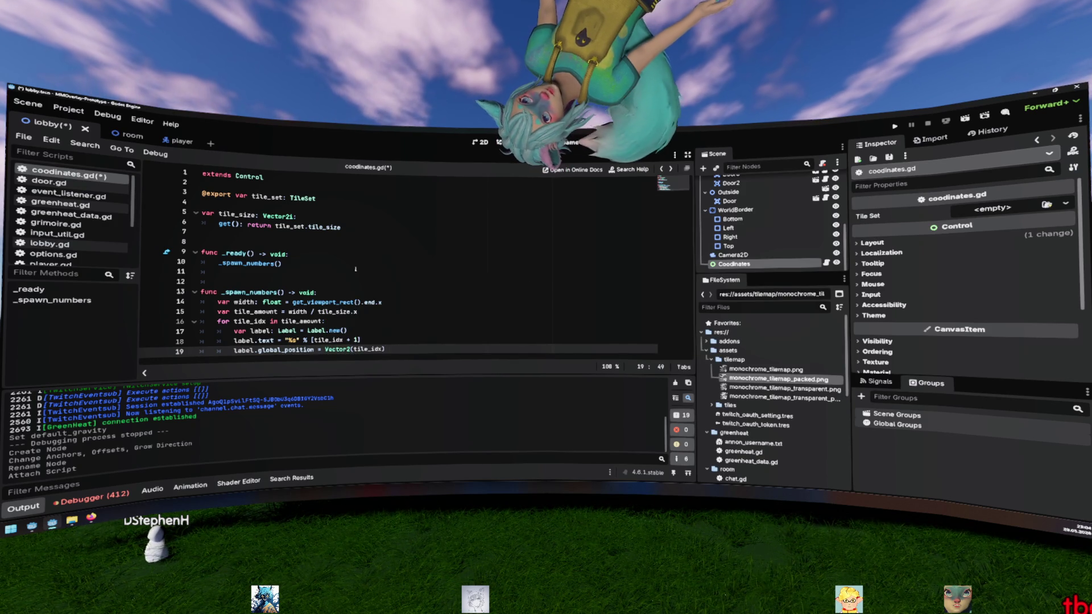
key(Return)
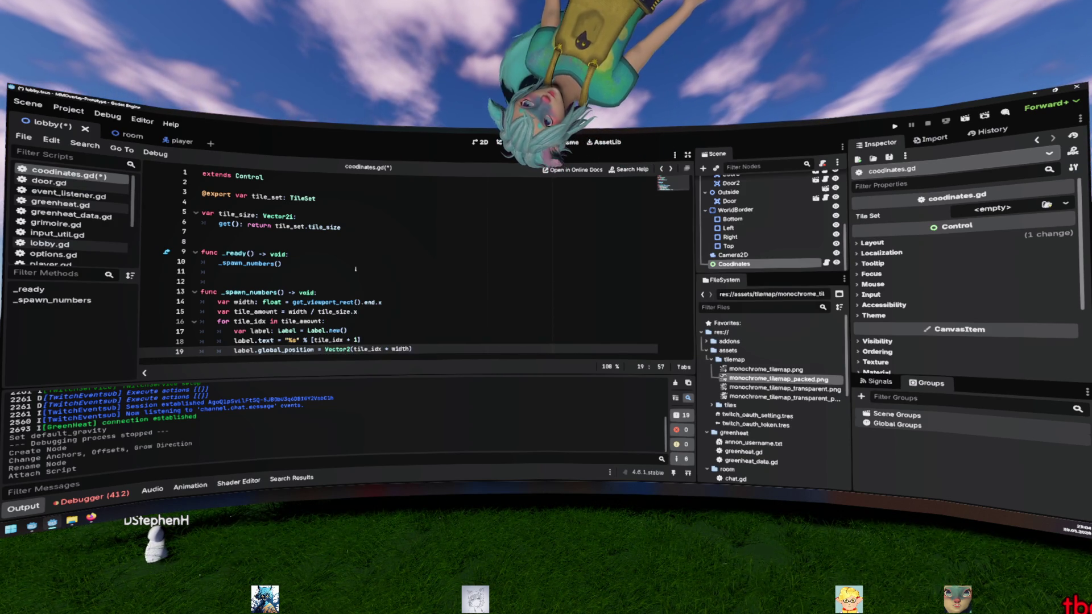
key(BackSpace)
key(BackSpace)
key(BackSpace)
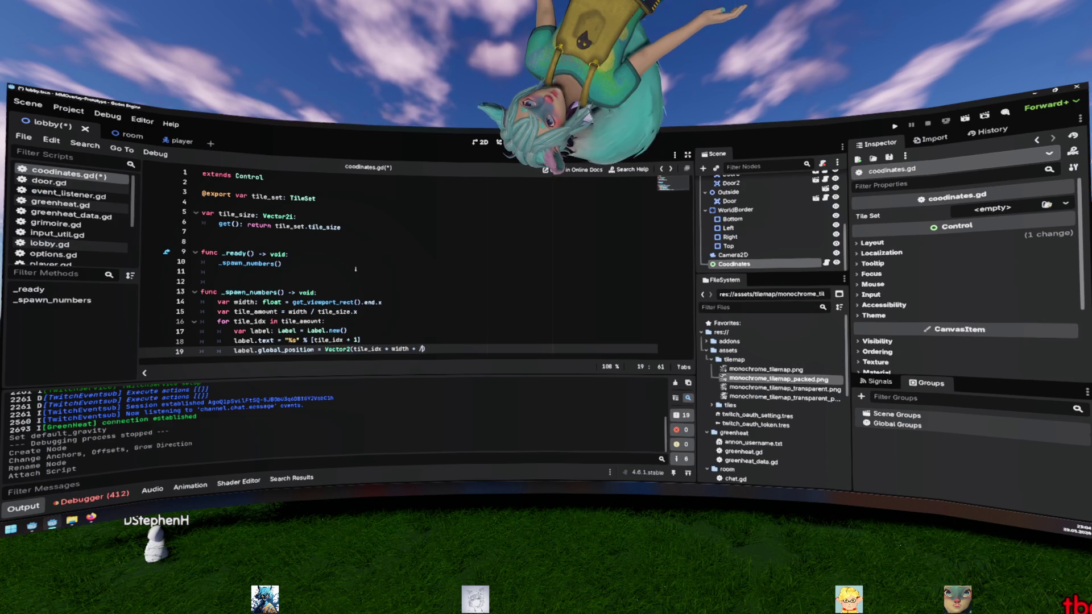
key(BackSpace)
key(BackSpace)
key(BackSpace)
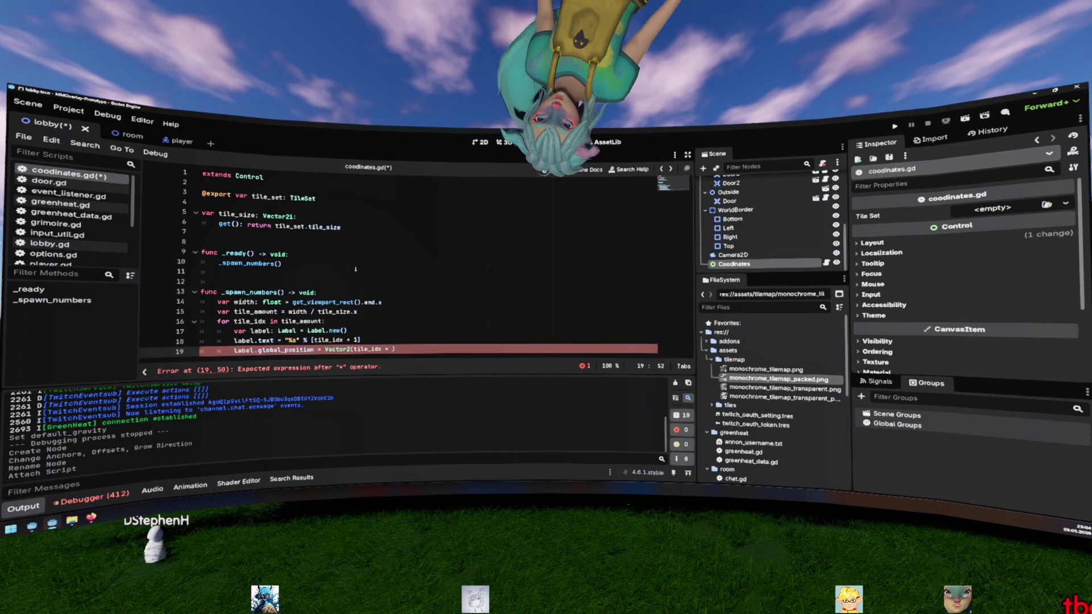
text(tile_si)
key(Return)
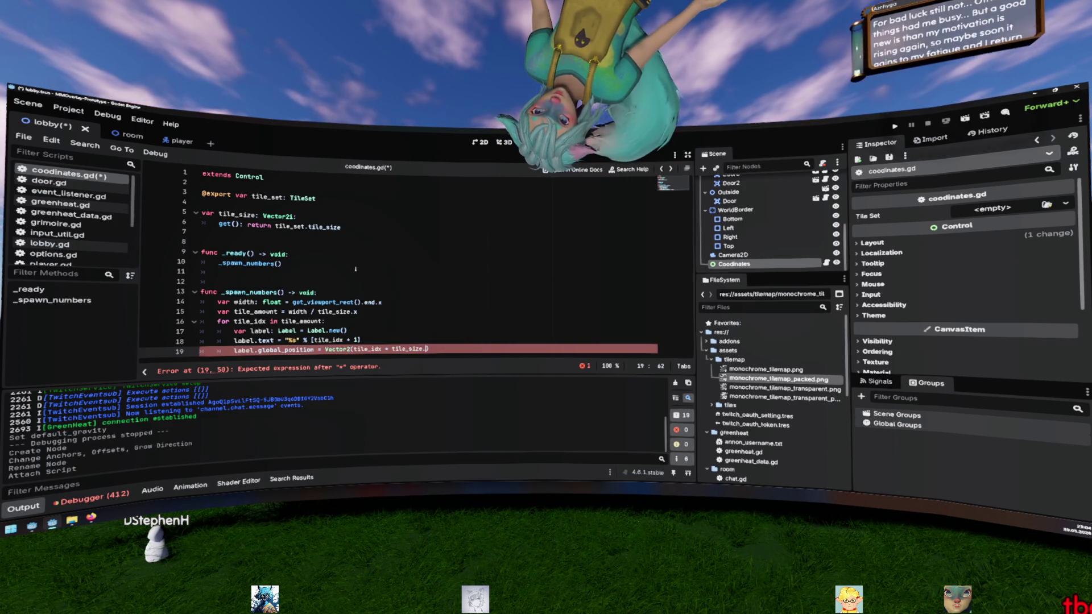
text(.x)
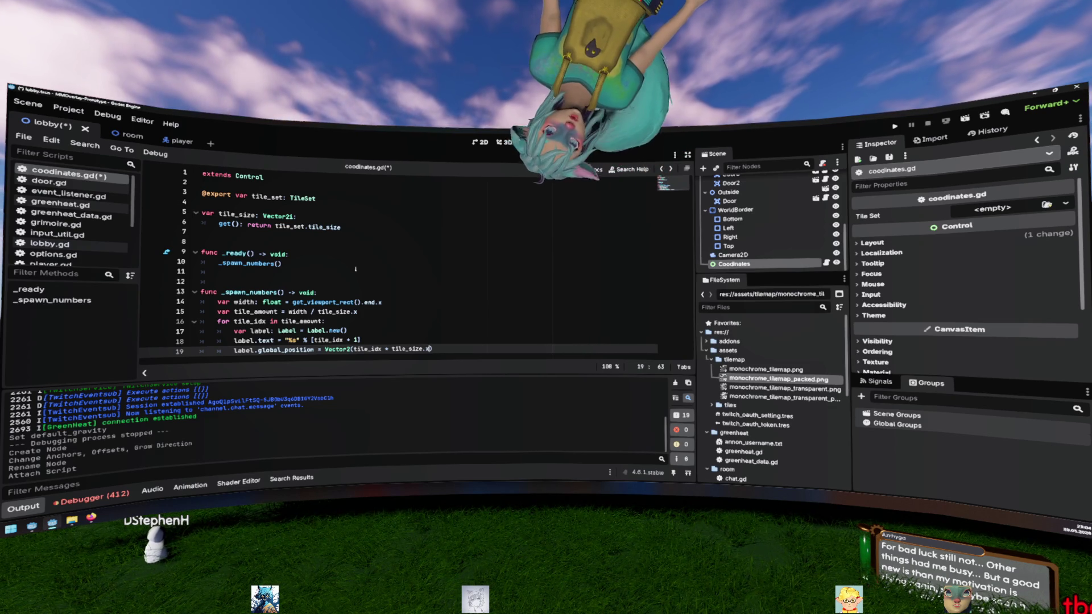
text())
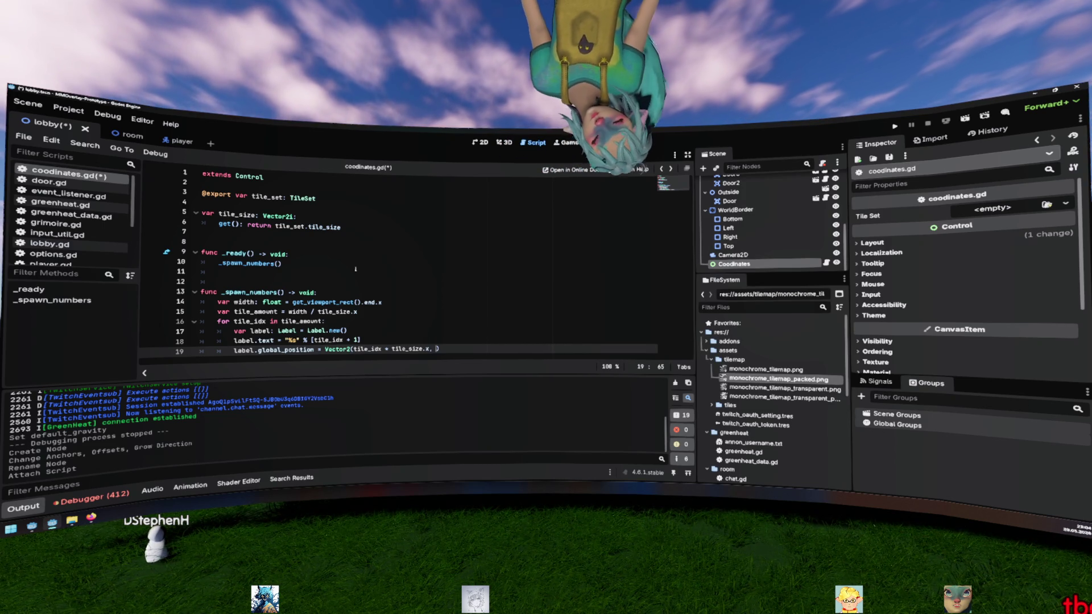
text(0)
key(BackSpace)
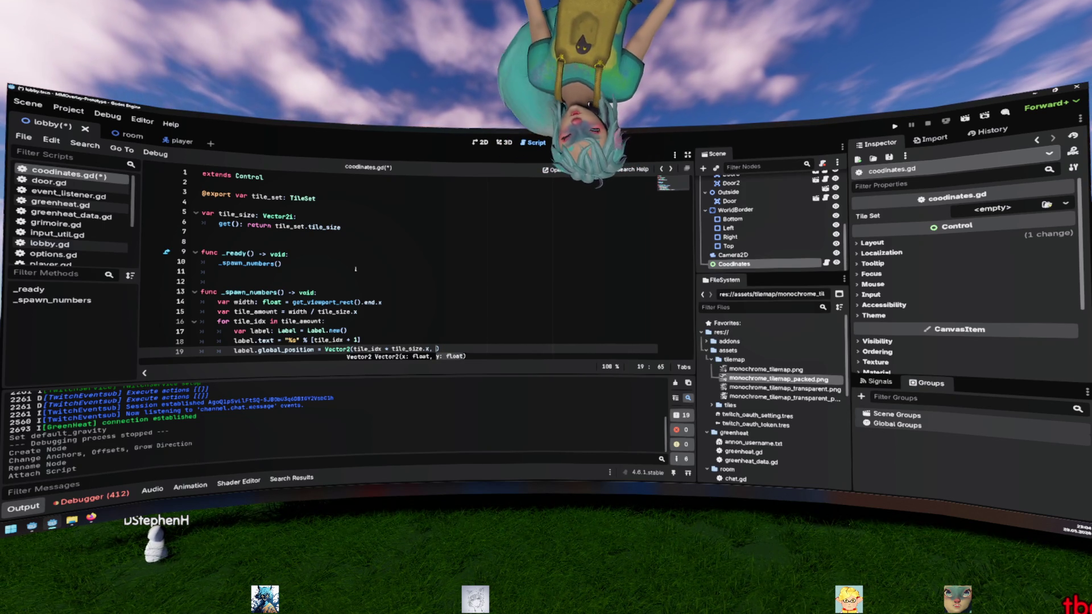
text(32))
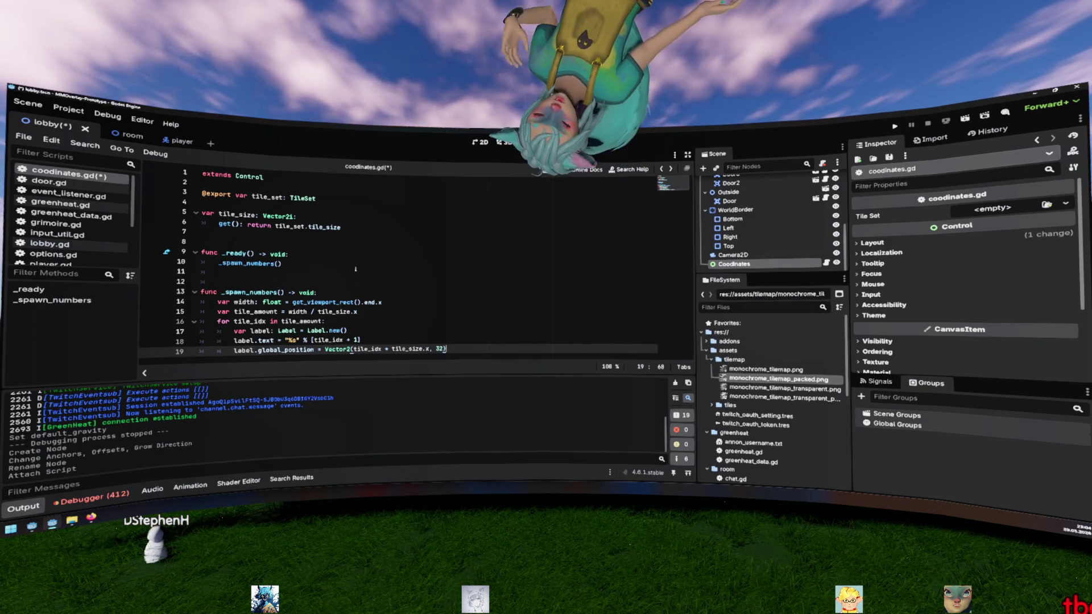
Step: Add the label with add_child(label), save the script, and switch to the 2D view
key(Return)
text(add_)
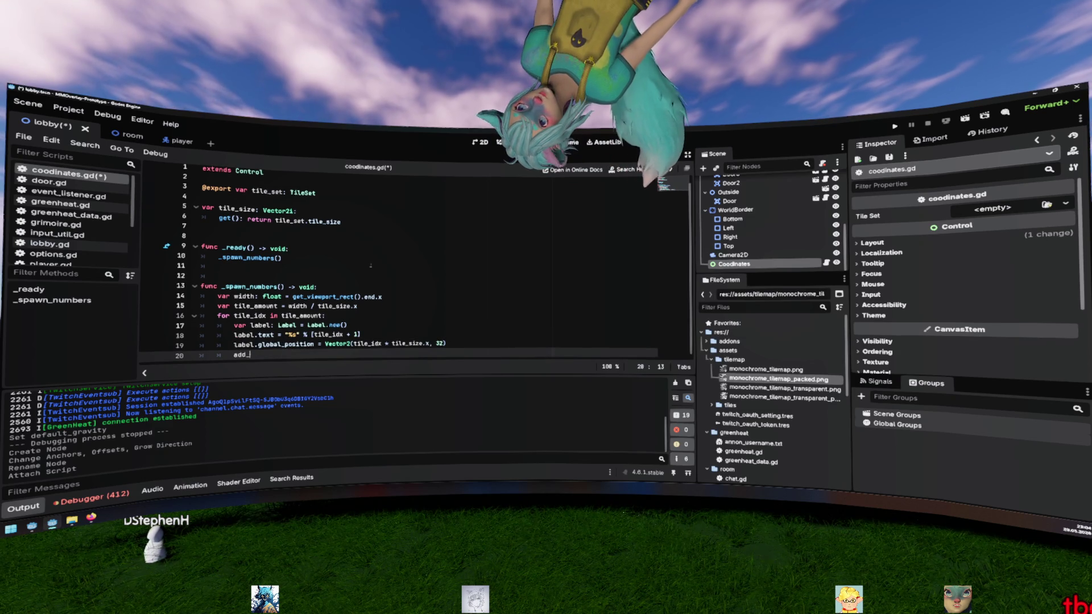
text(child(label)
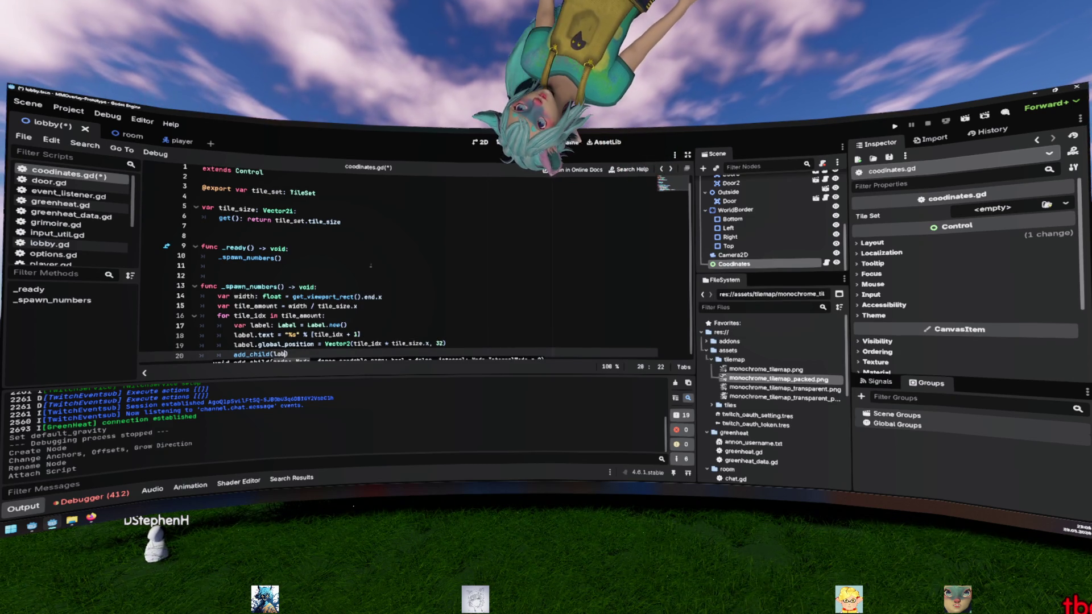
text())
click(401, 317)
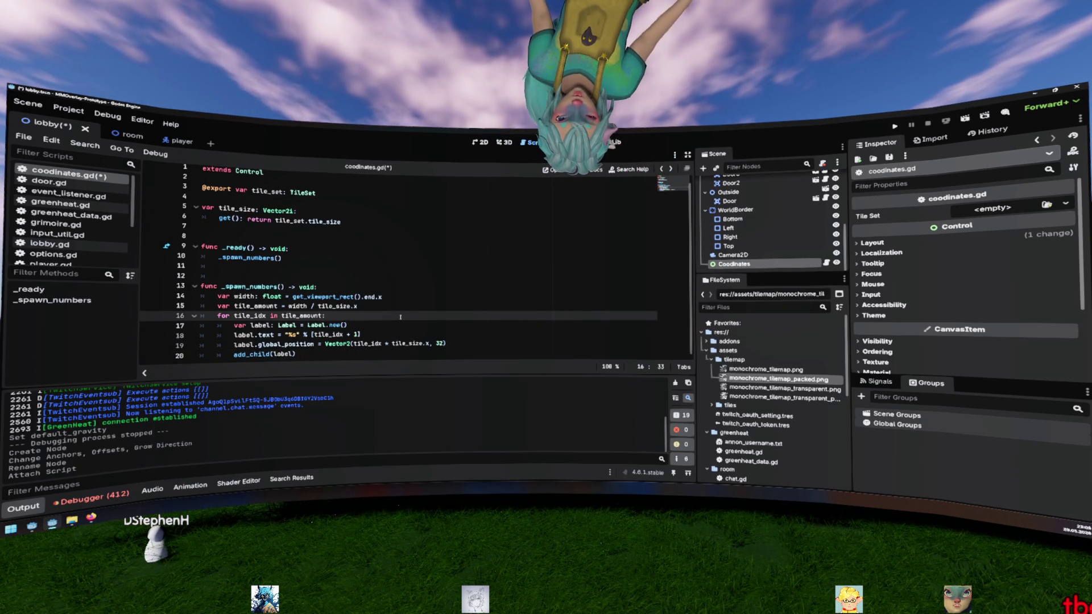
key(ctrl+s)
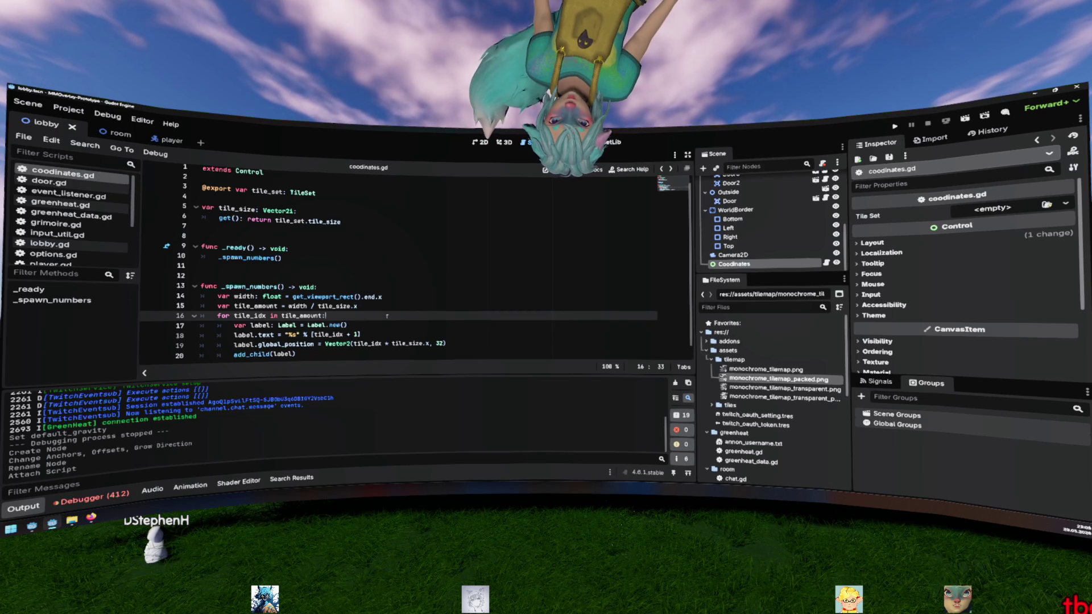
click(481, 142)
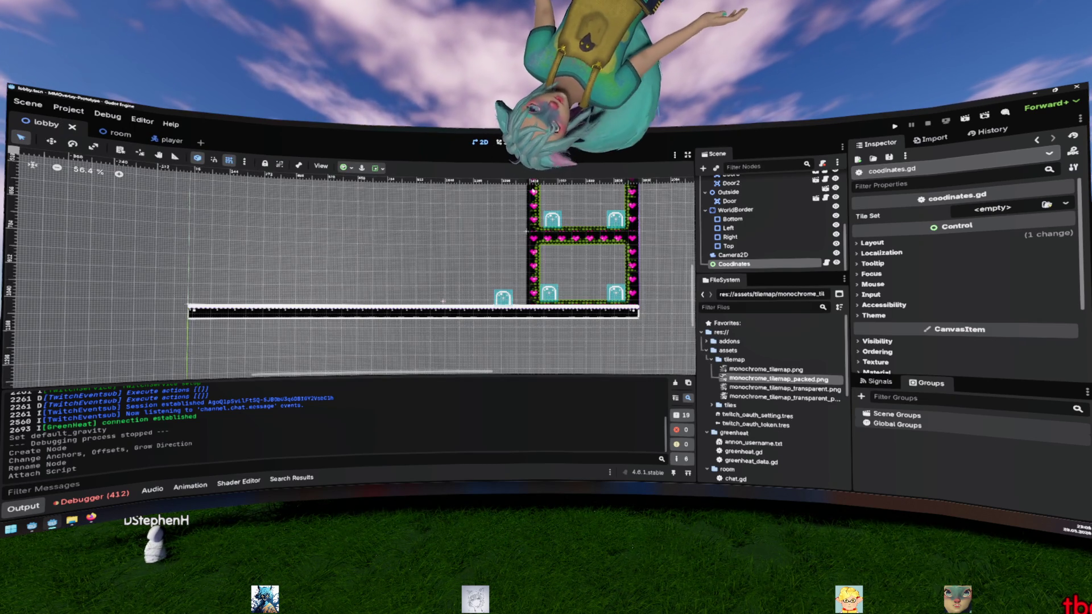
Step: Run the project, stop it on the nil tile set error, assign the room 1 tile set, and rerun
scroll(606, 292, down, 2)
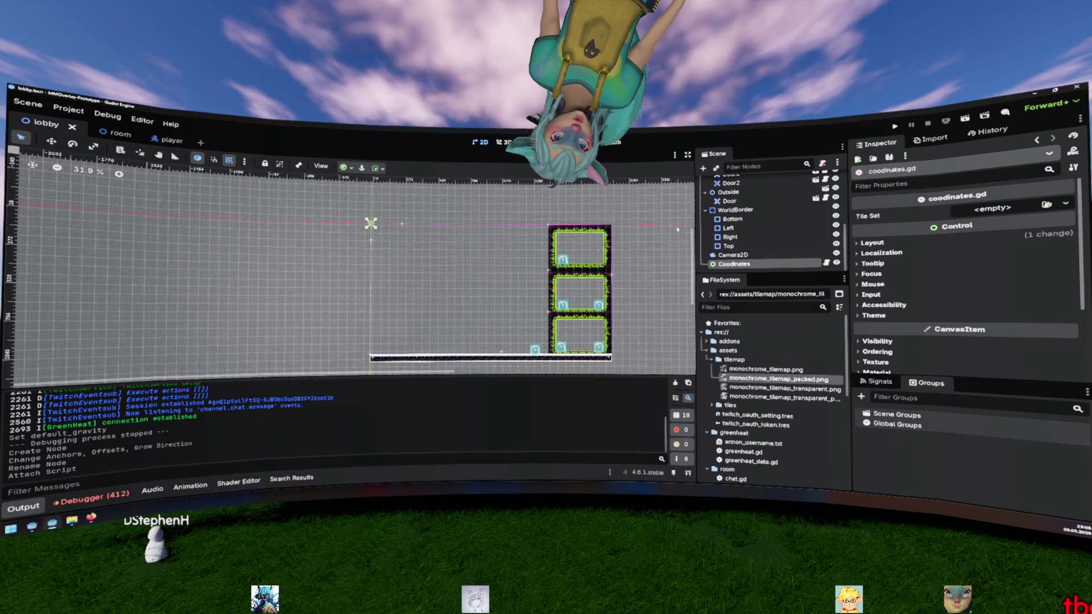
click(891, 128)
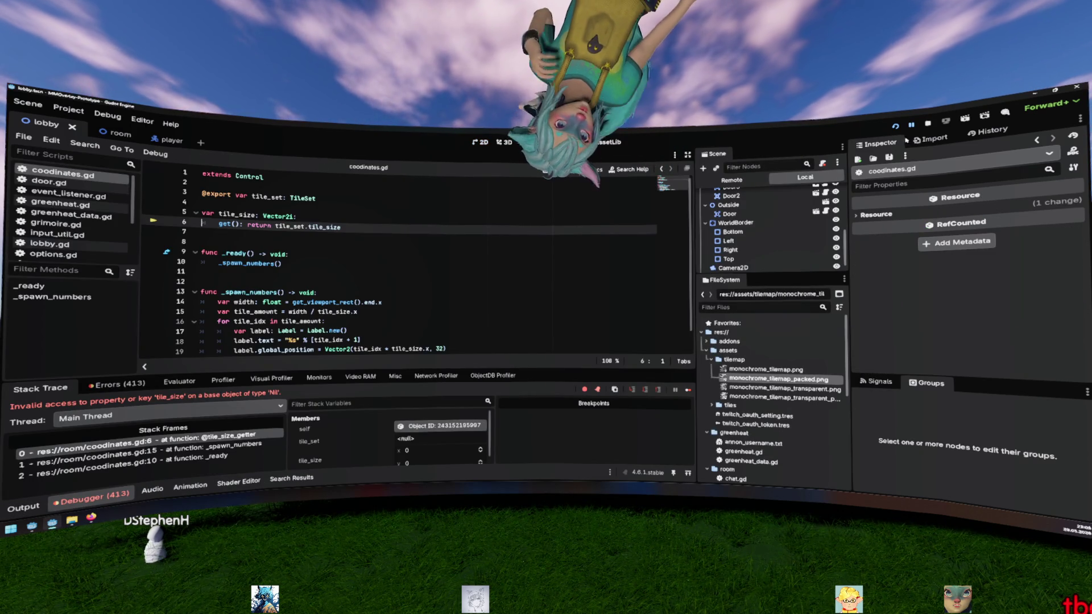
key(F8)
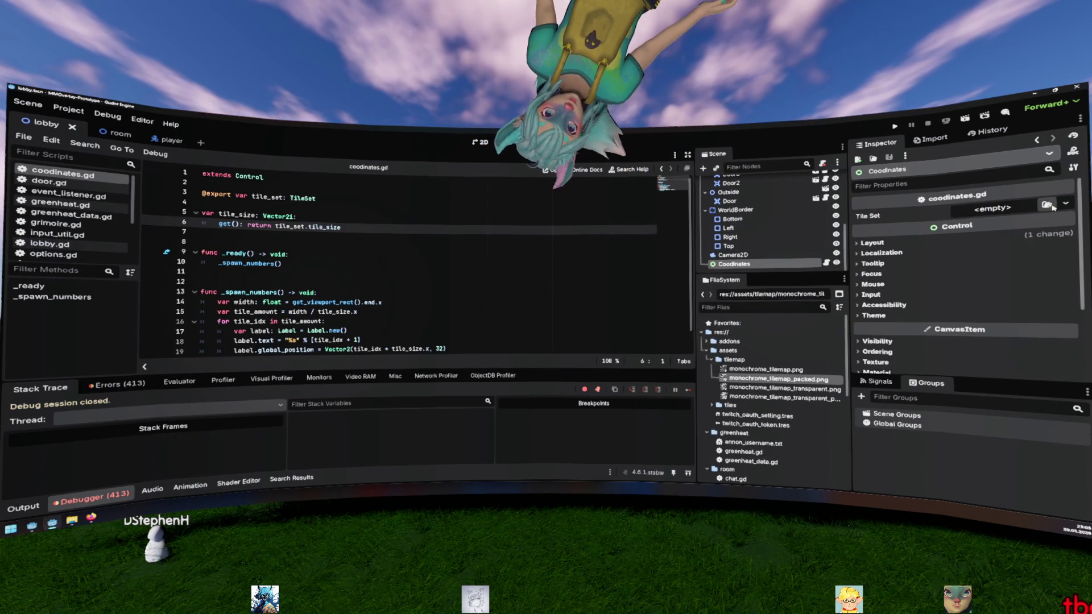
click(1047, 205)
key(Return)
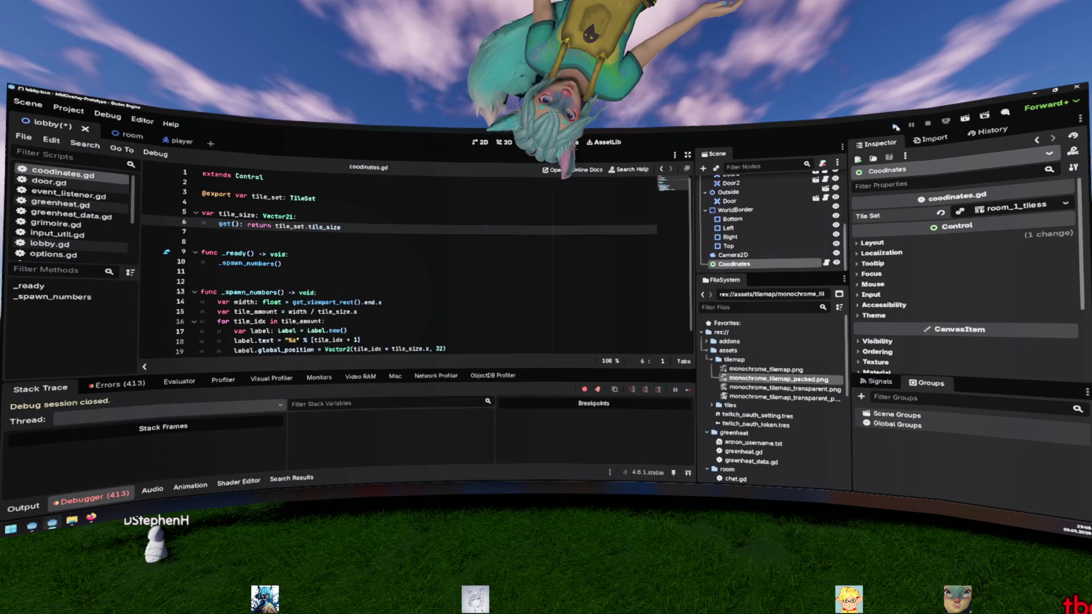
click(895, 126)
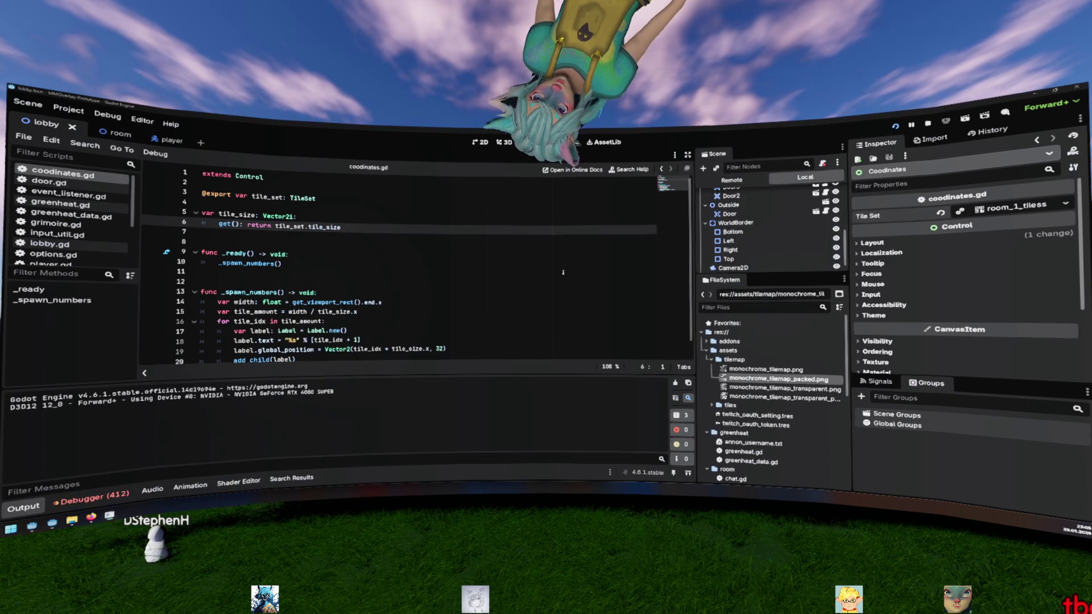
click(497, 256)
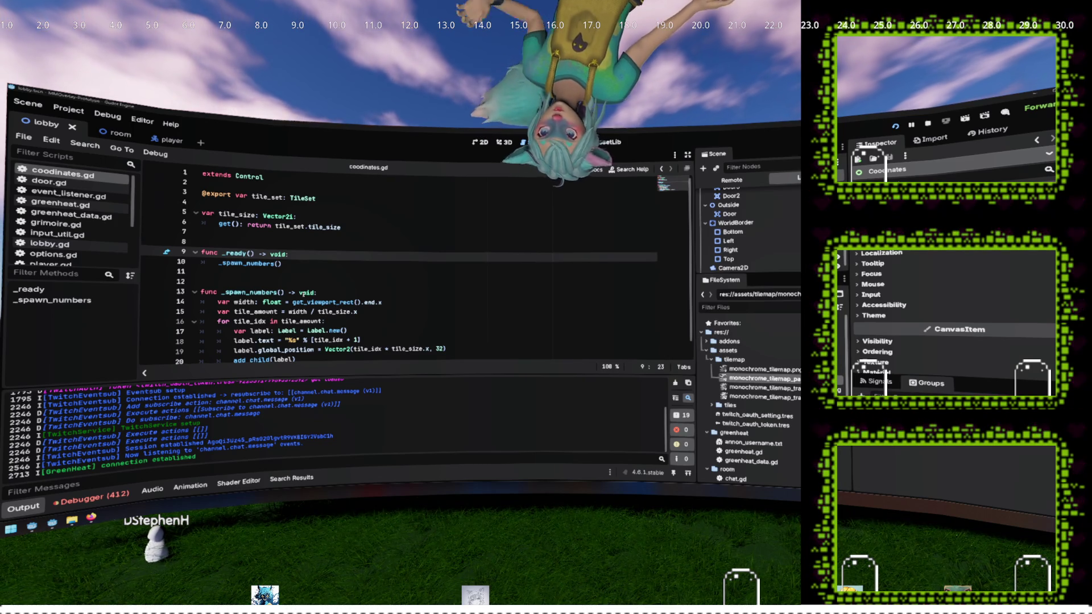
Step: Shift each label's x position by adding tile_size.x / 2
click(380, 311)
scroll(380, 311, down, 1)
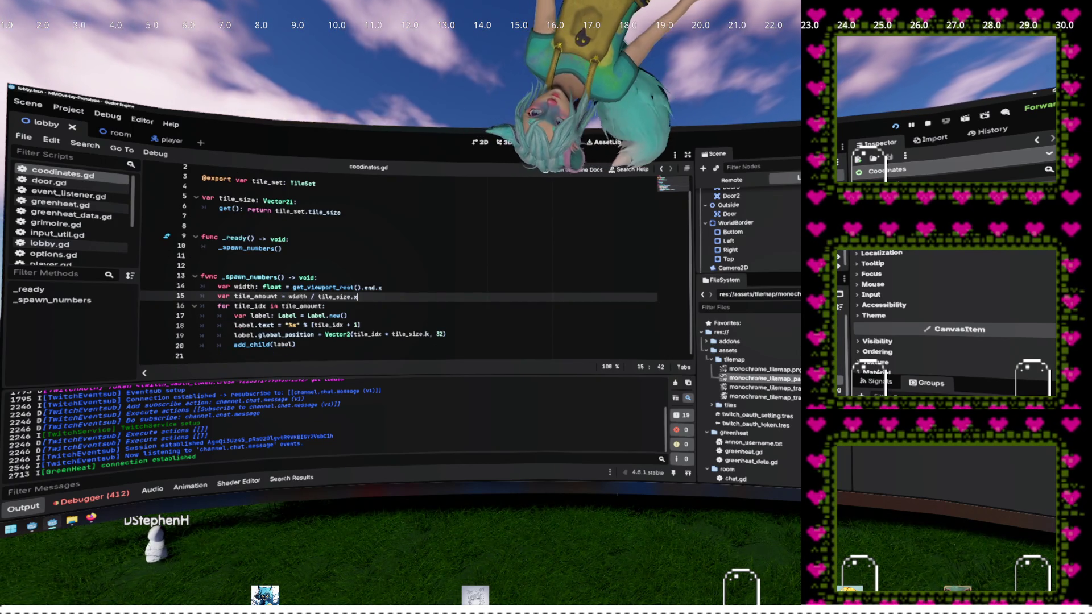
drag(391, 334, 429, 334)
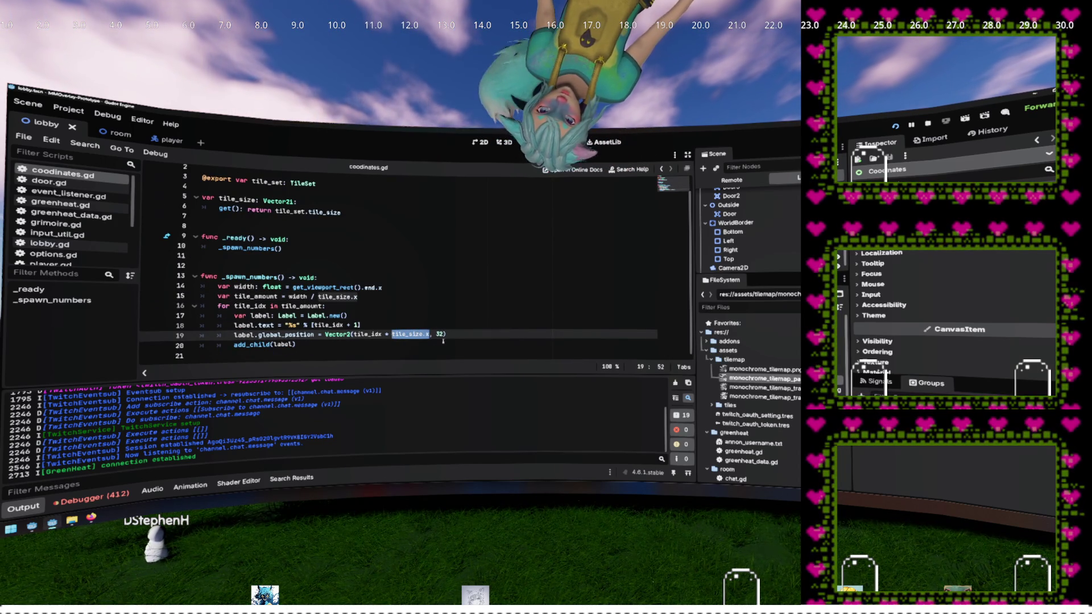
key(Right)
text(+ tile_size.x / 2)
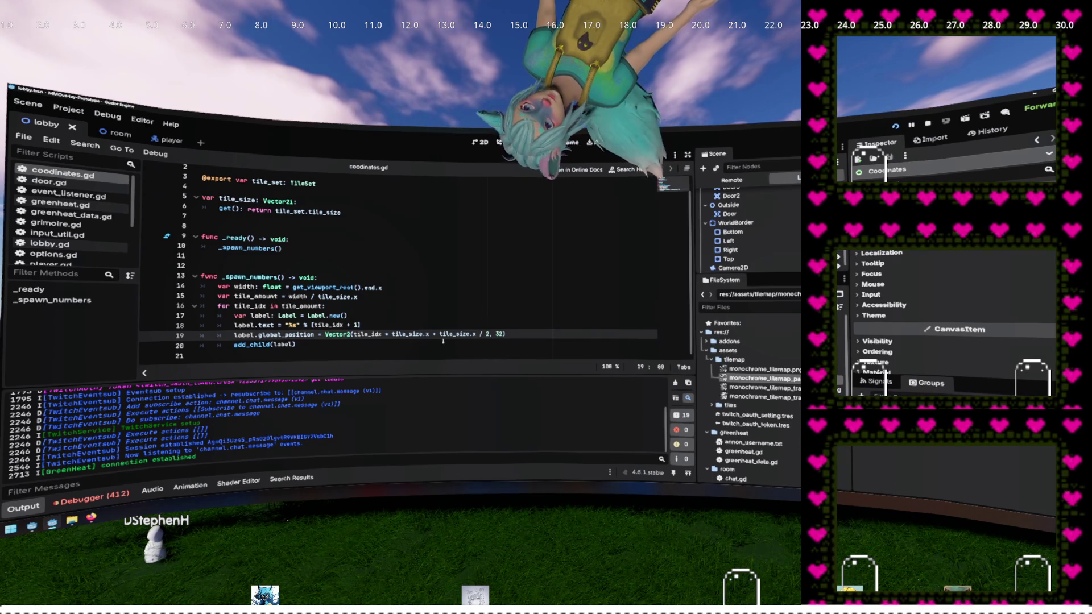
Step: Set label.horizontal_alignment to HORIZONTAL_ALIGNMENT_CENTER and zero-pad the number format to %02d
key(Up)
key(Up)
key(Up)
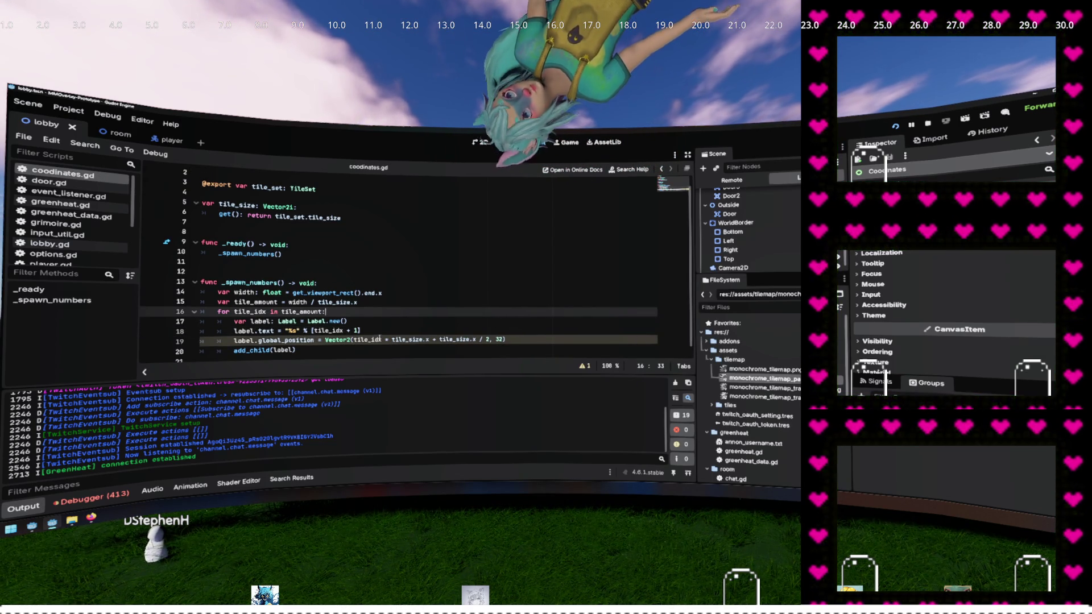
click(492, 331)
key(Return)
text(label.)
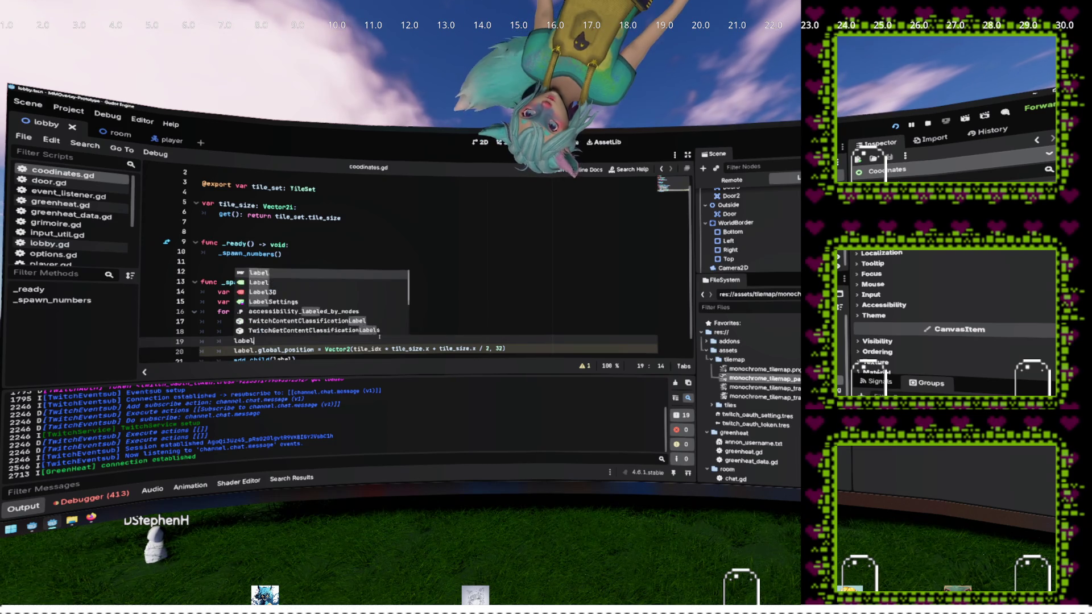
text(horizontal_alignment = HORIZONTAL_ALIGNMENT_CENTER)
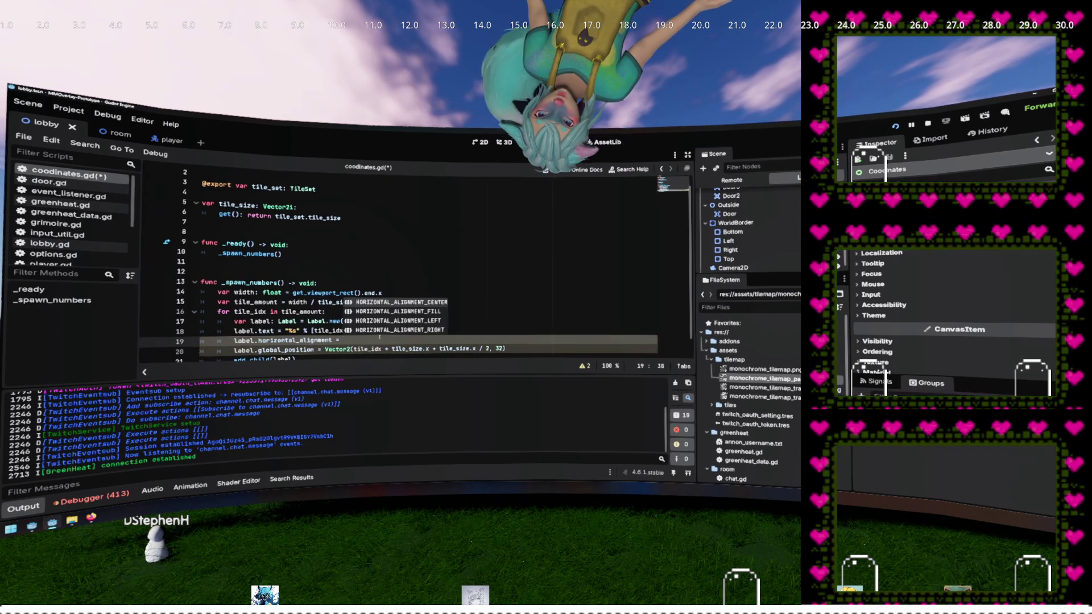
key(Return)
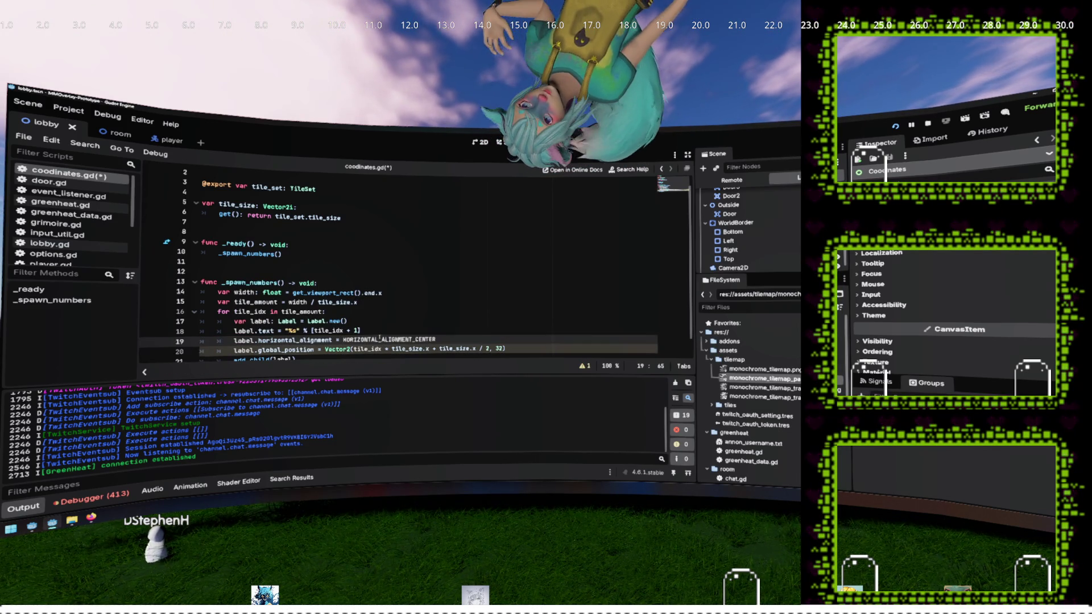
key(Up)
text(02)
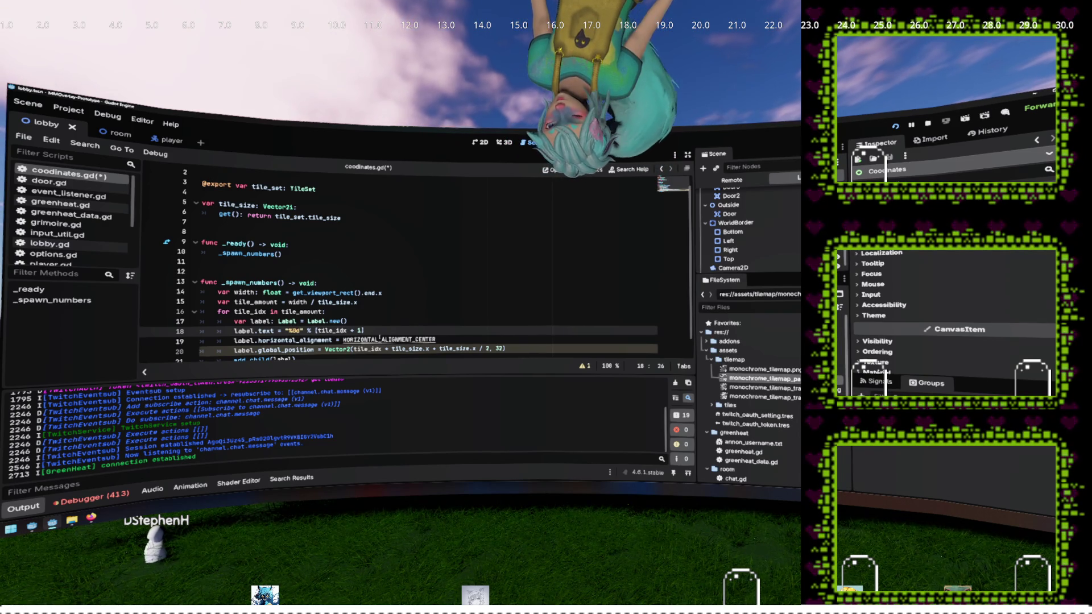
Step: Save the script and run the project to check the labels
key(ctrl+s)
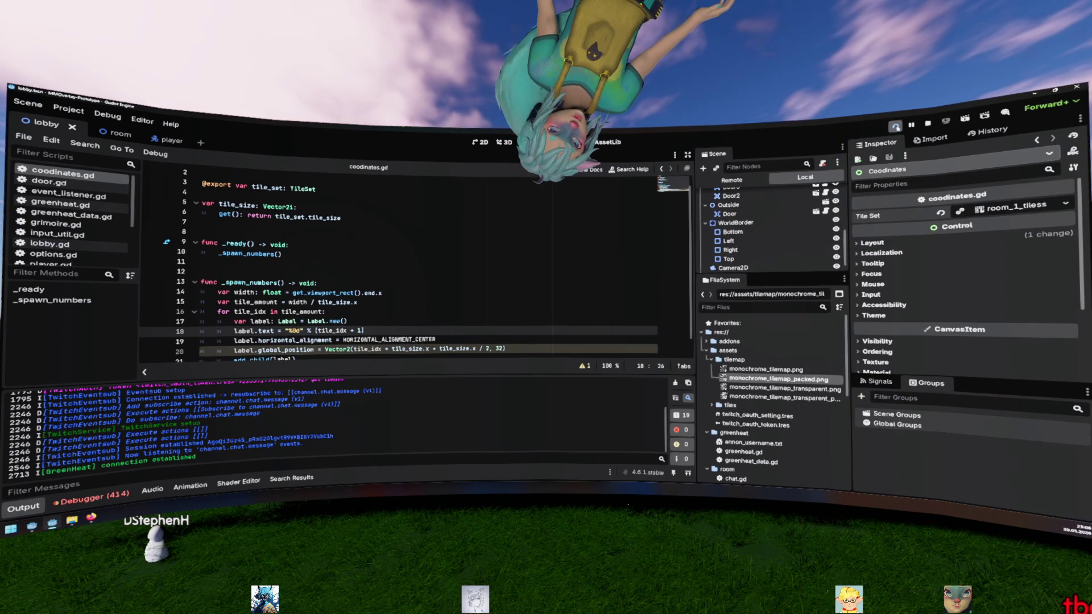
key(F5)
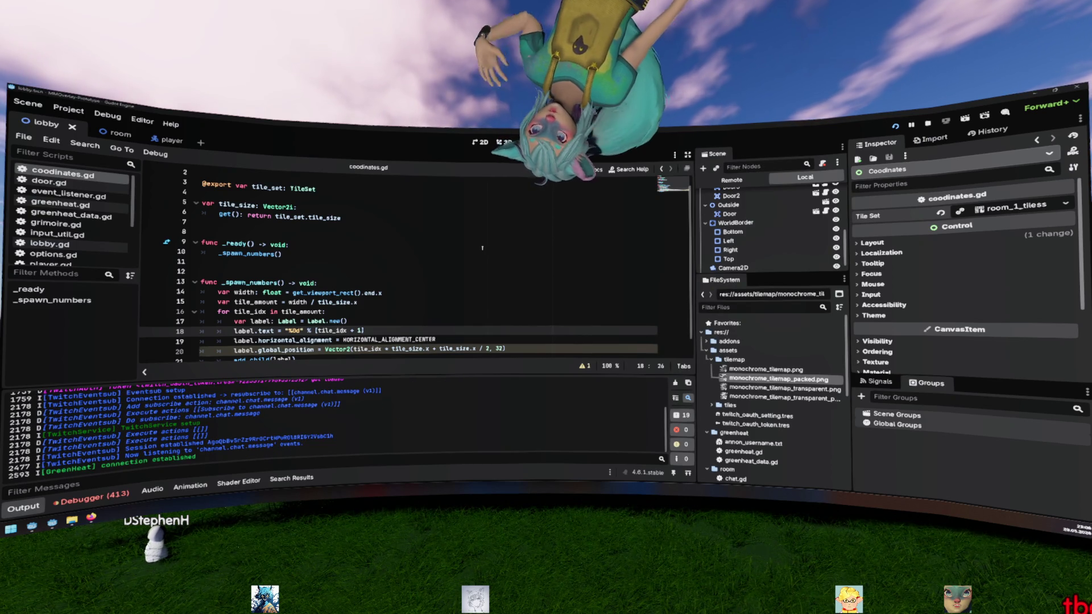
click(407, 320)
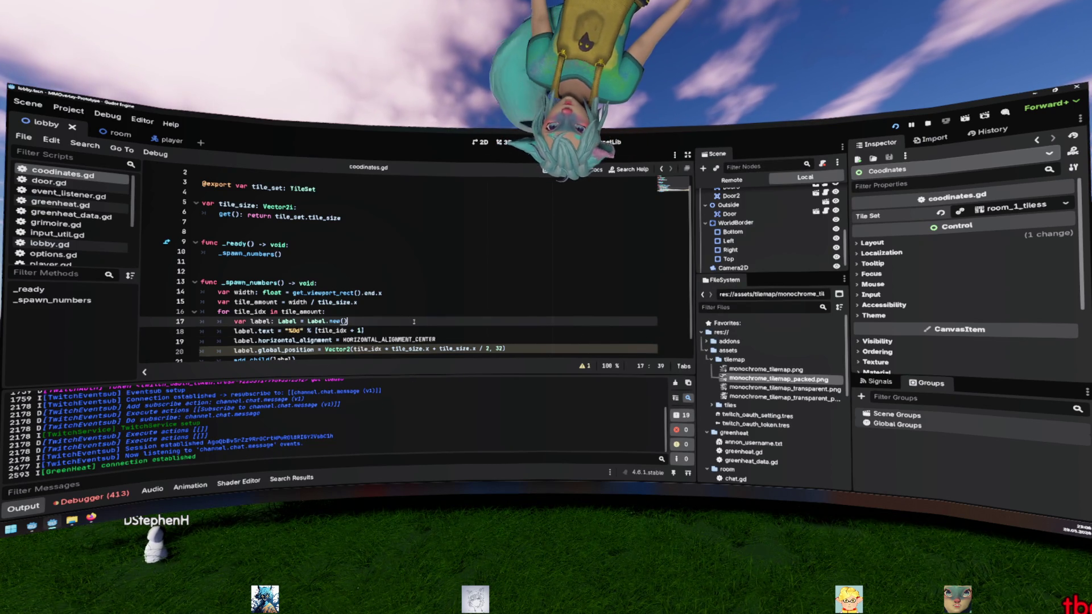
click(424, 312)
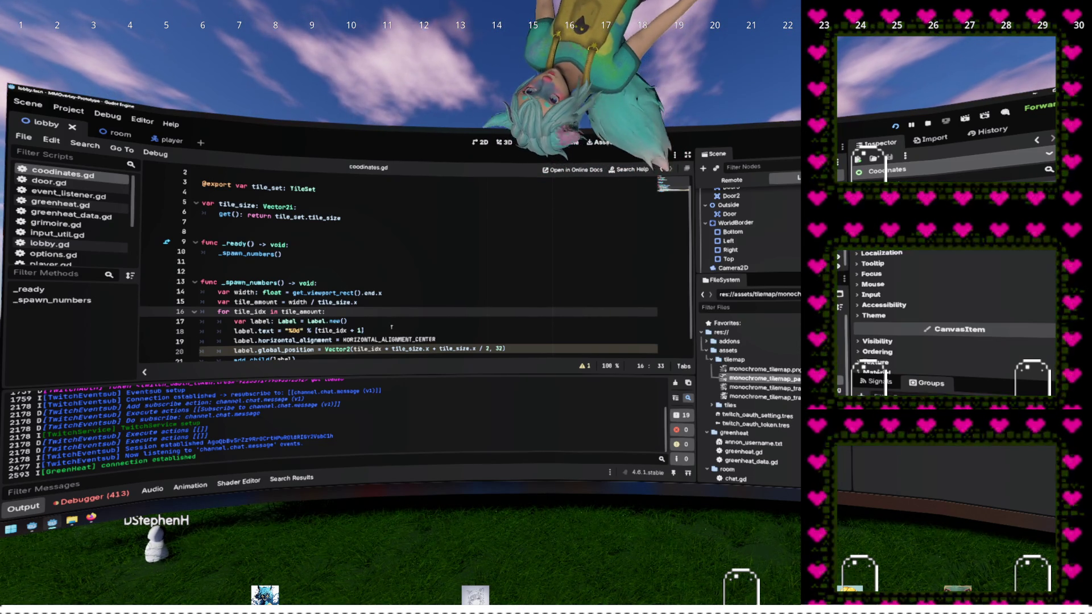
click(405, 318)
scroll(398, 316, down, 1)
click(391, 312)
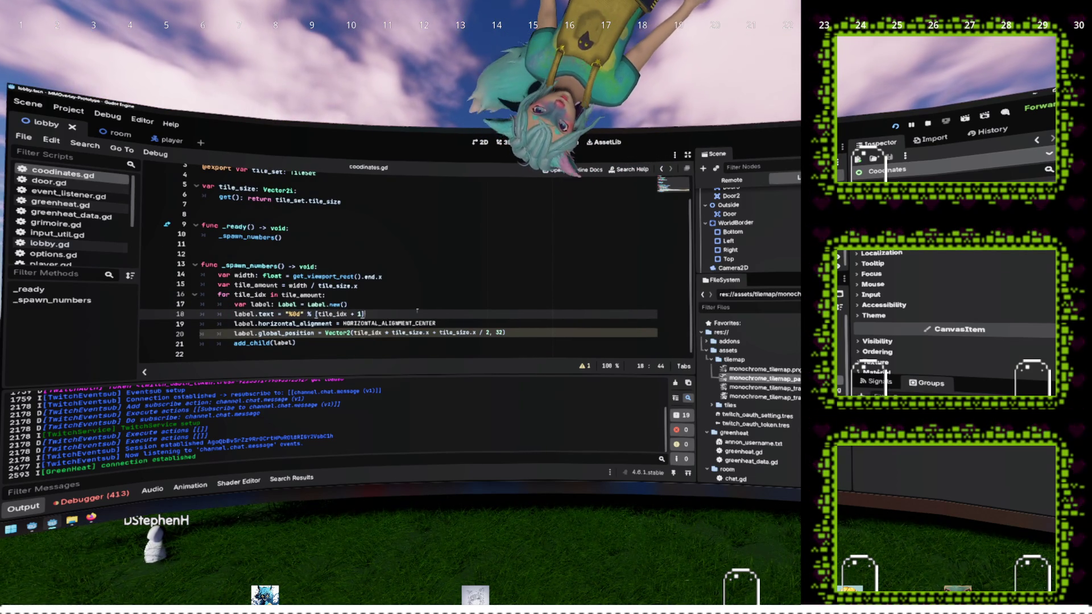
key(Return)
text(label.)
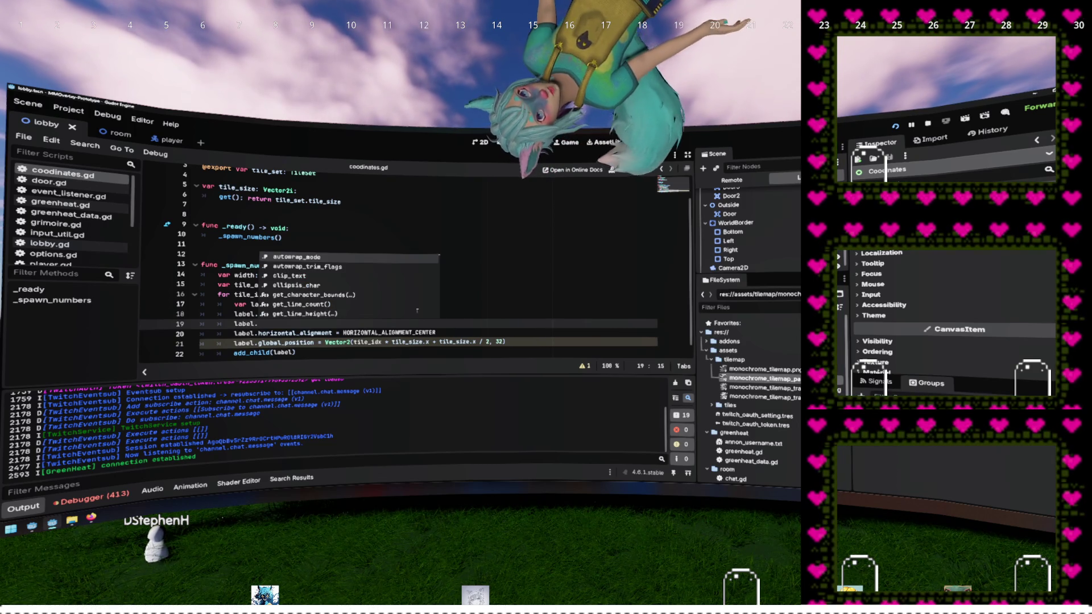
text(fon)
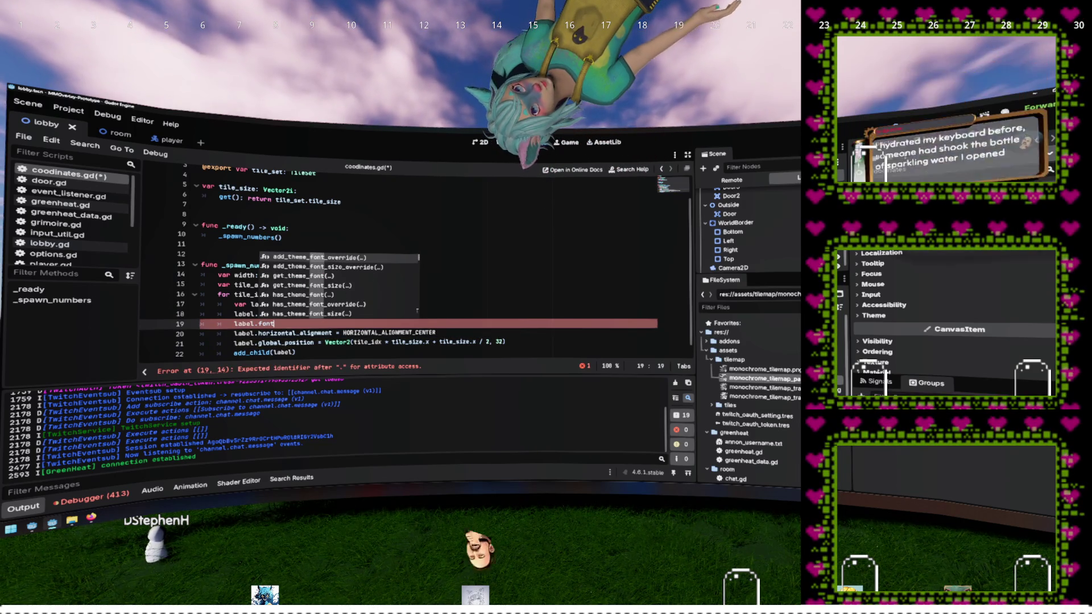
text(t)
key(Down)
key(Down)
key(Down)
key(Return)
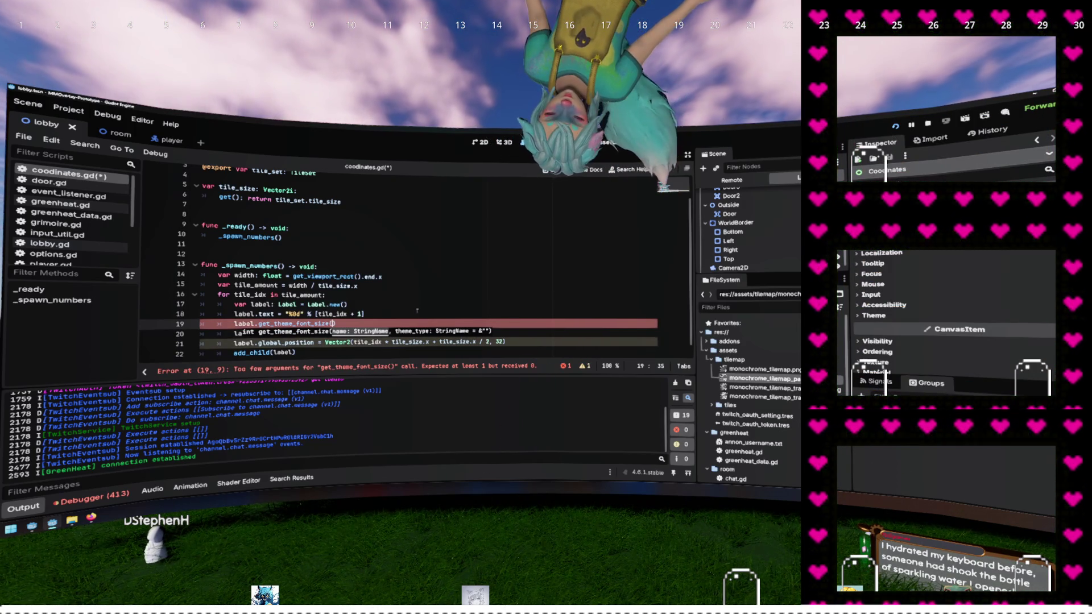
text(&)
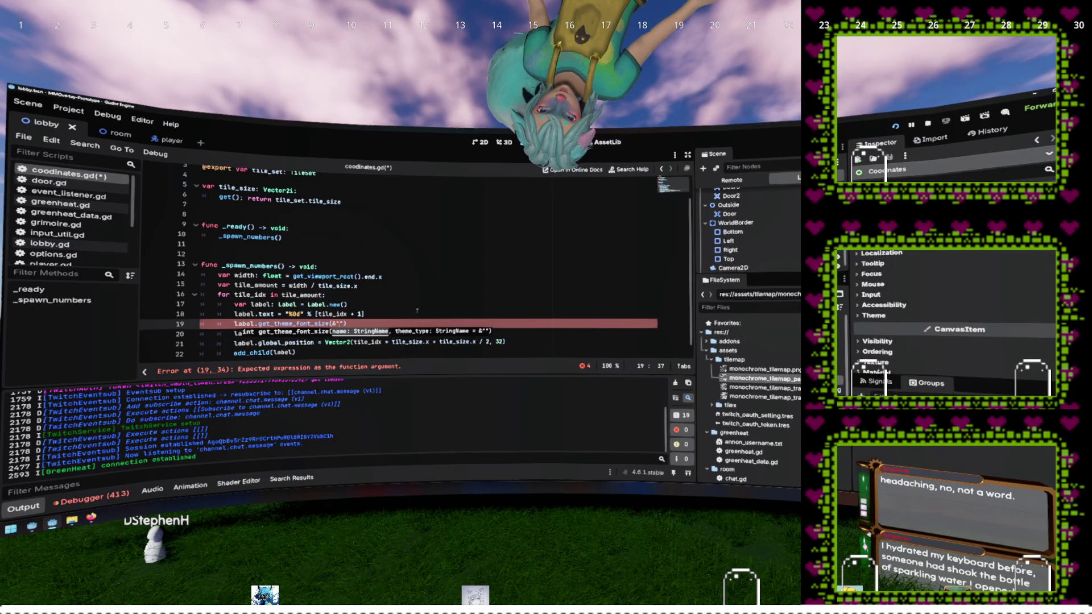
text("normal)
key(Home)
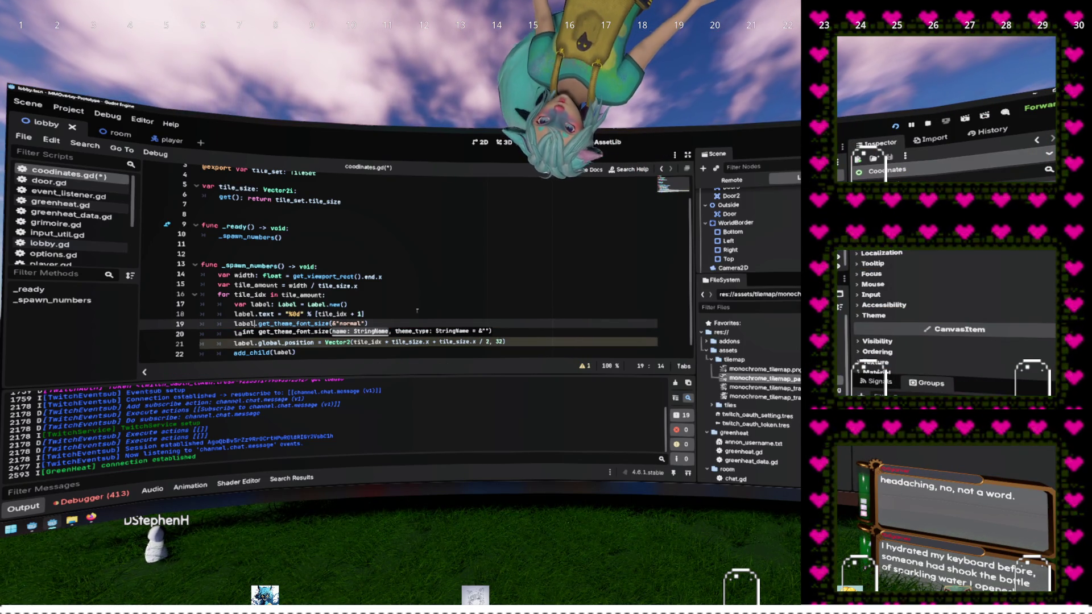
key(shift+End)
text(label.set_fon)
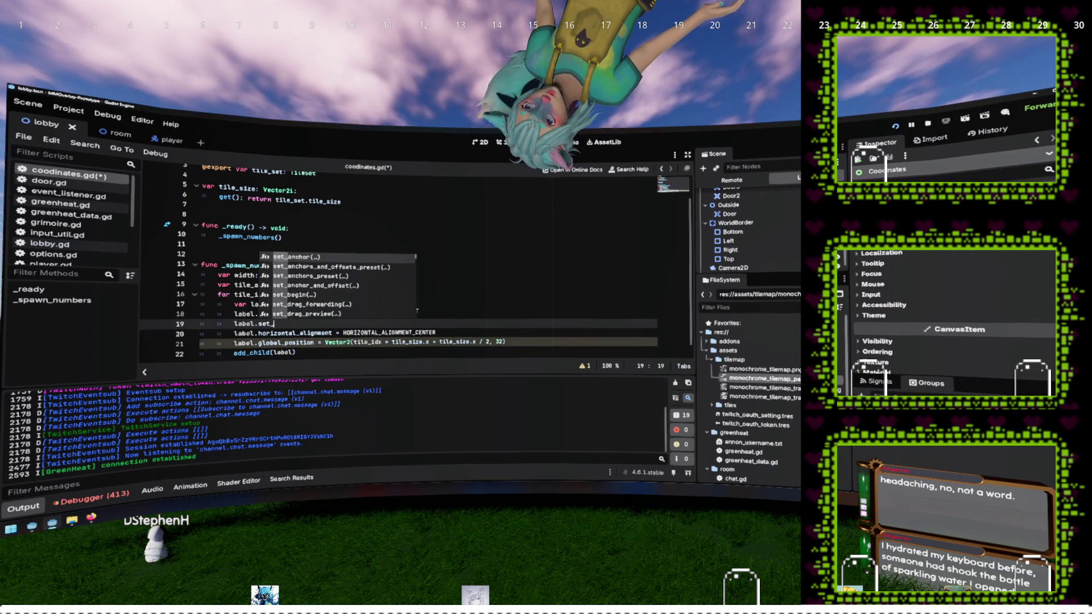
key(BackSpace)
key(BackSpace)
key(BackSpace)
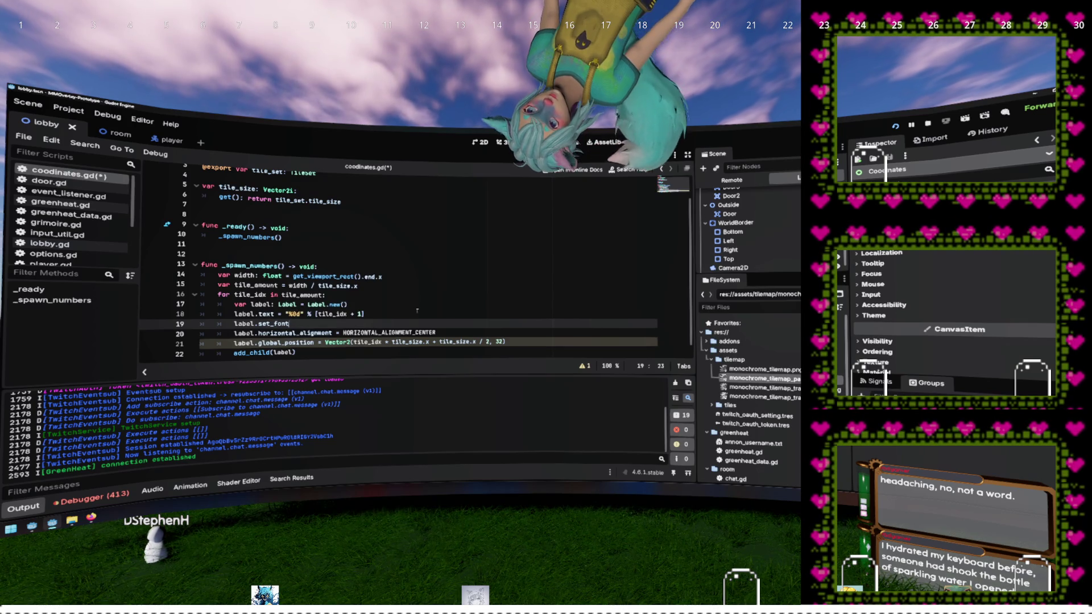
key(ctrl+s)
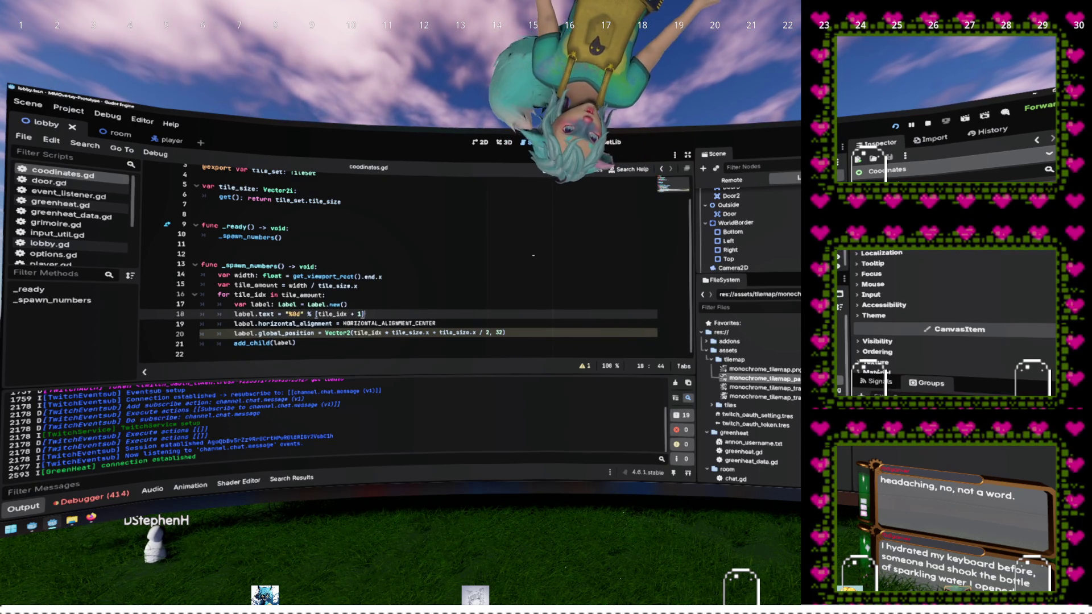
Step: Create a new LabelSettings resource in the assets folder via Create New > Resource
right_click(754, 351)
mouse_move(756, 345)
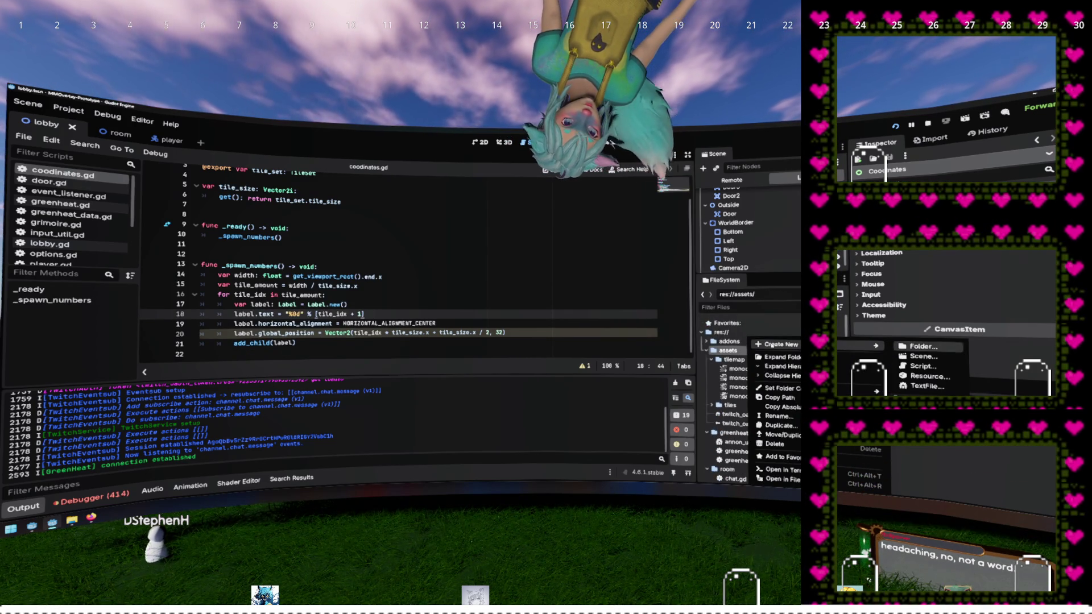
click(930, 376)
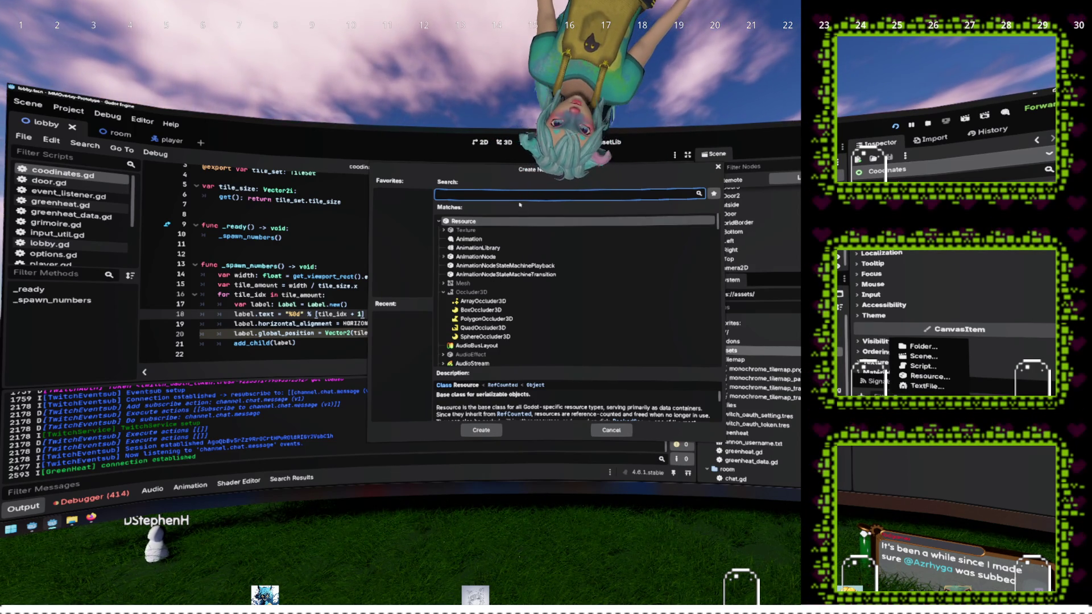
text(label)
key(Return)
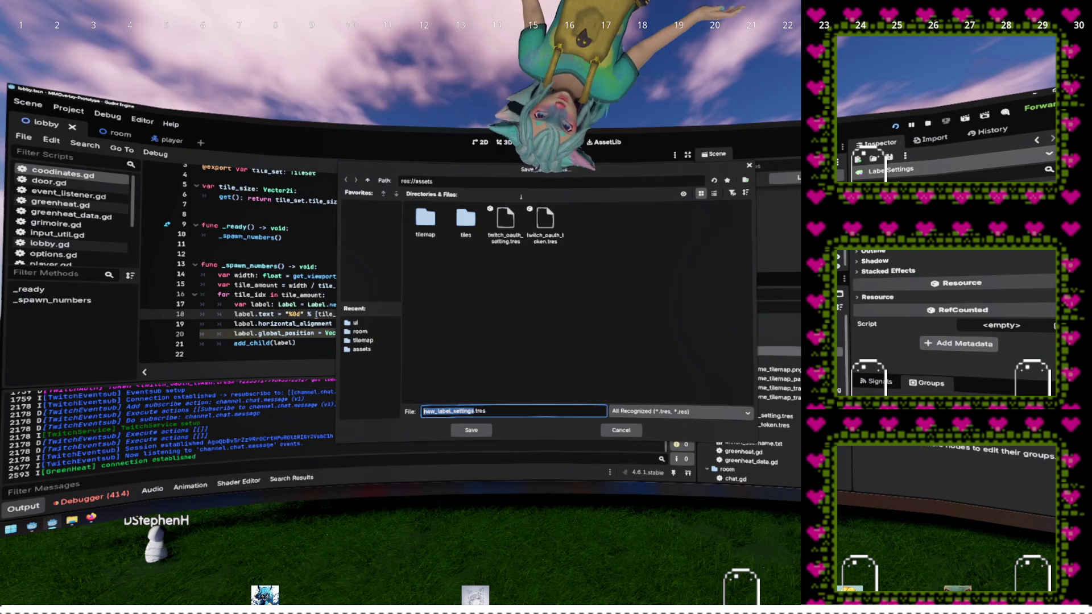
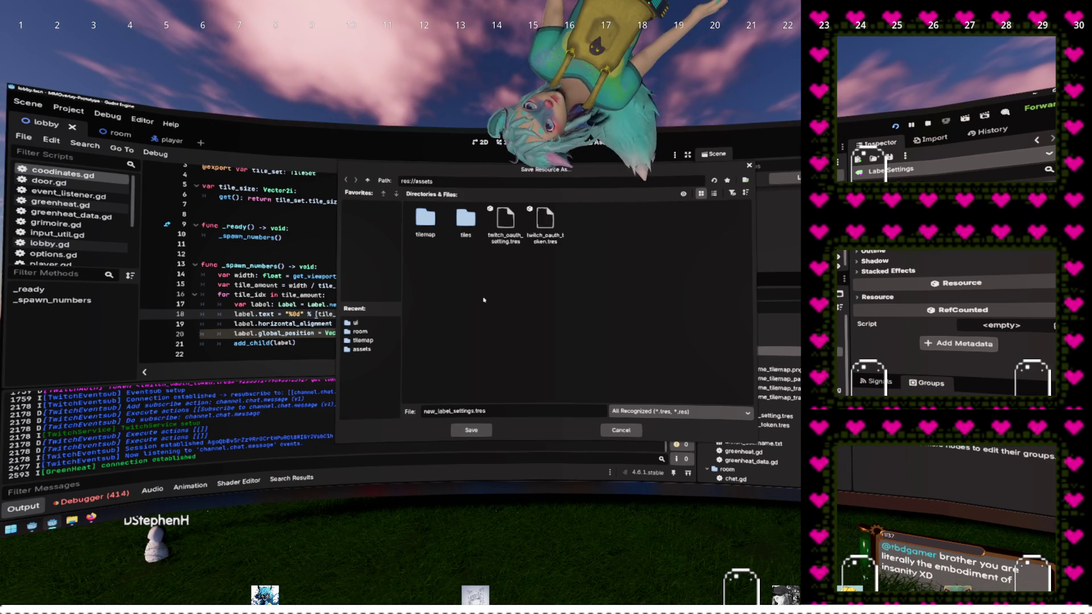
Step: Replace the default file name with position_label_settings and save the resource
double_click(455, 410)
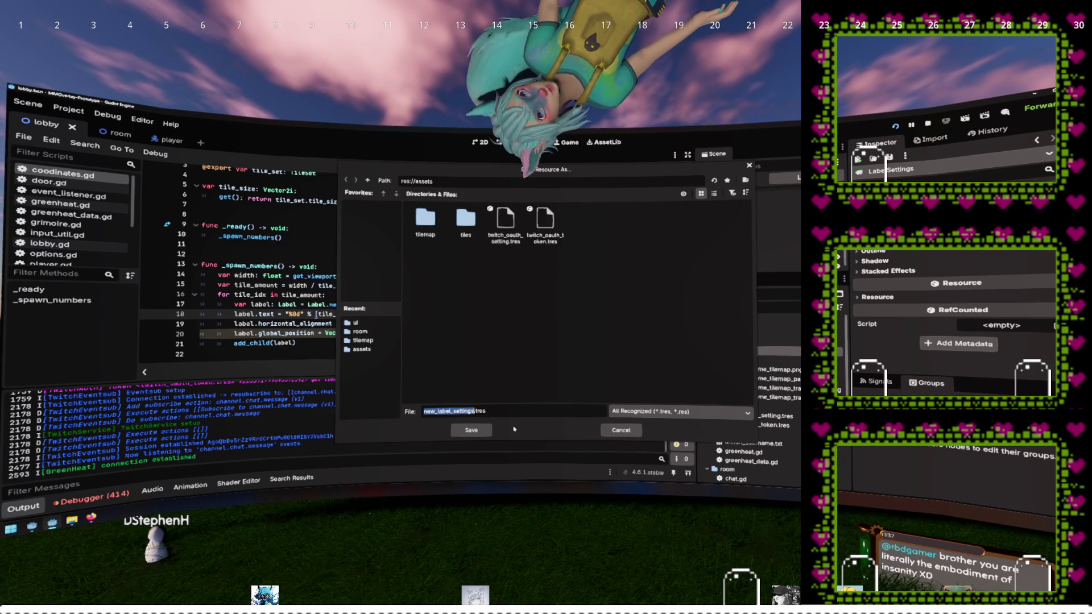
text(posit)
text(ion_label)
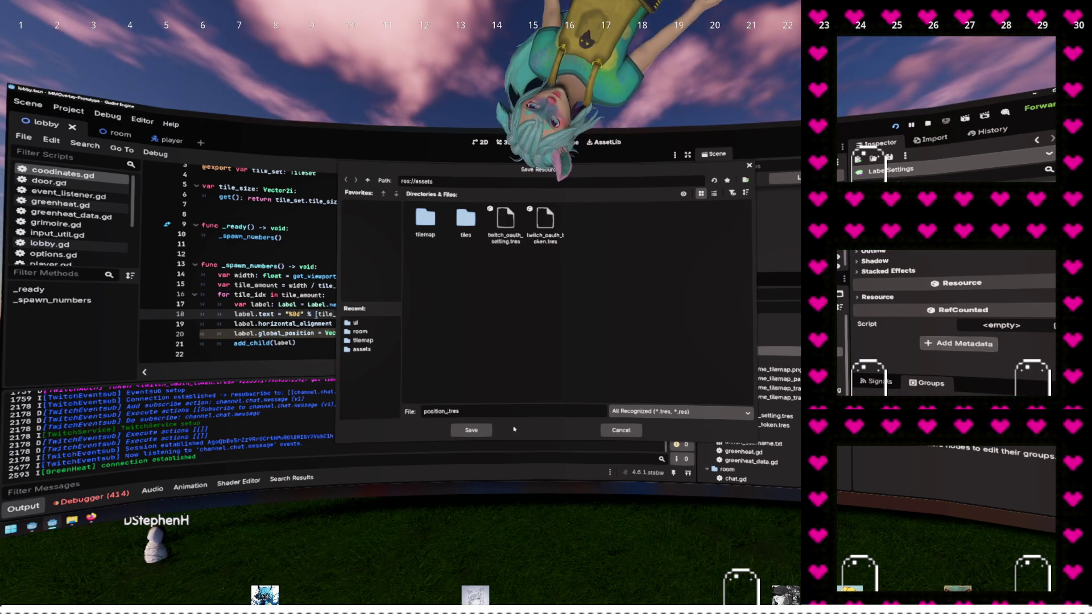
text(_settings)
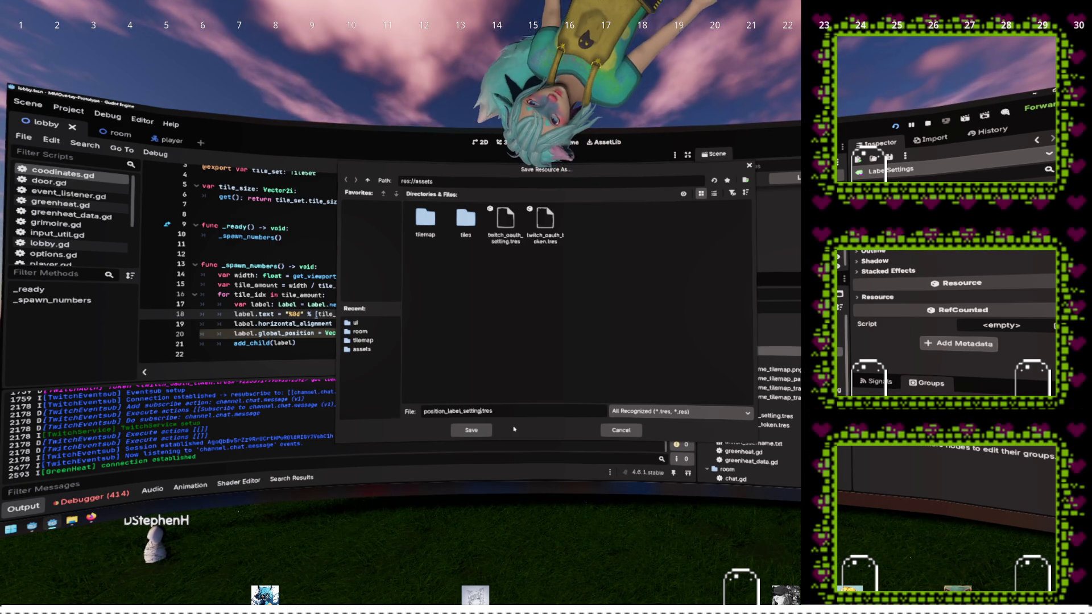
key(Return)
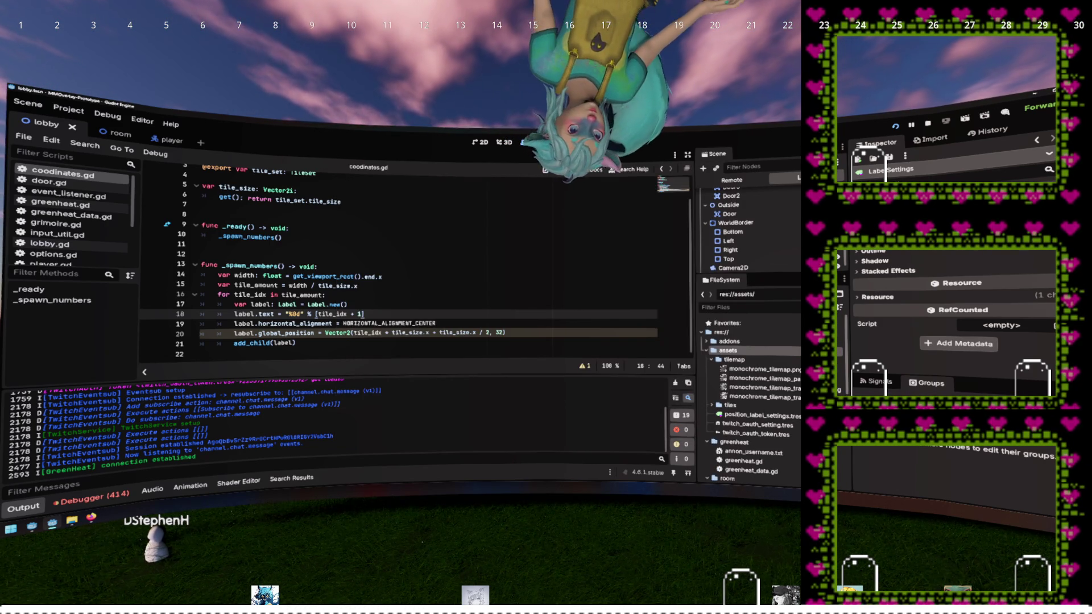
scroll(1003, 255, up, 1)
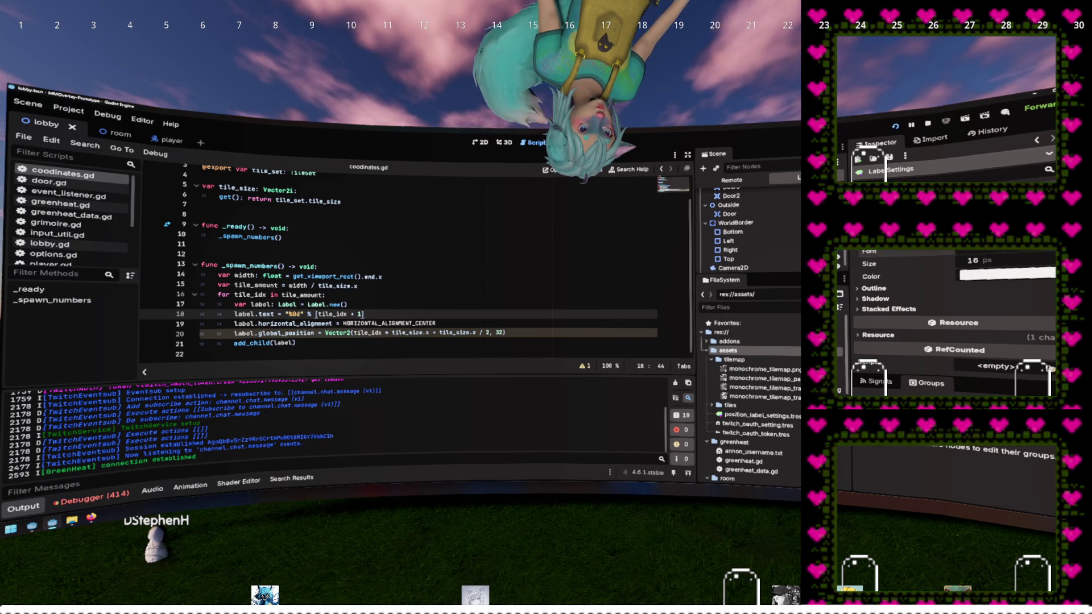
Step: Give the label settings a new SystemFont and pick an installed font name for it
click(1016, 307)
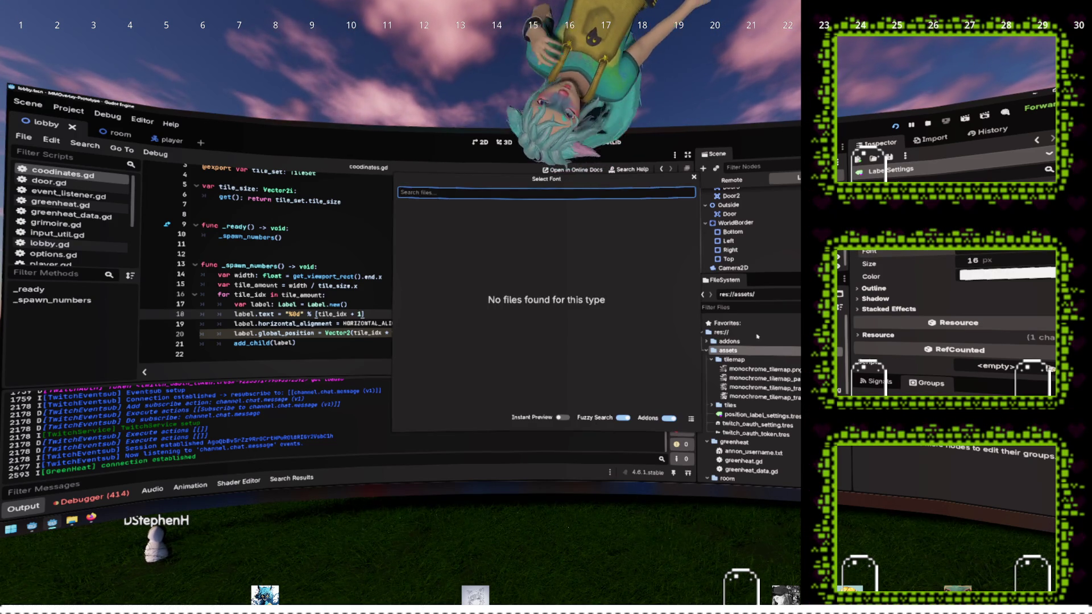
key(Escape)
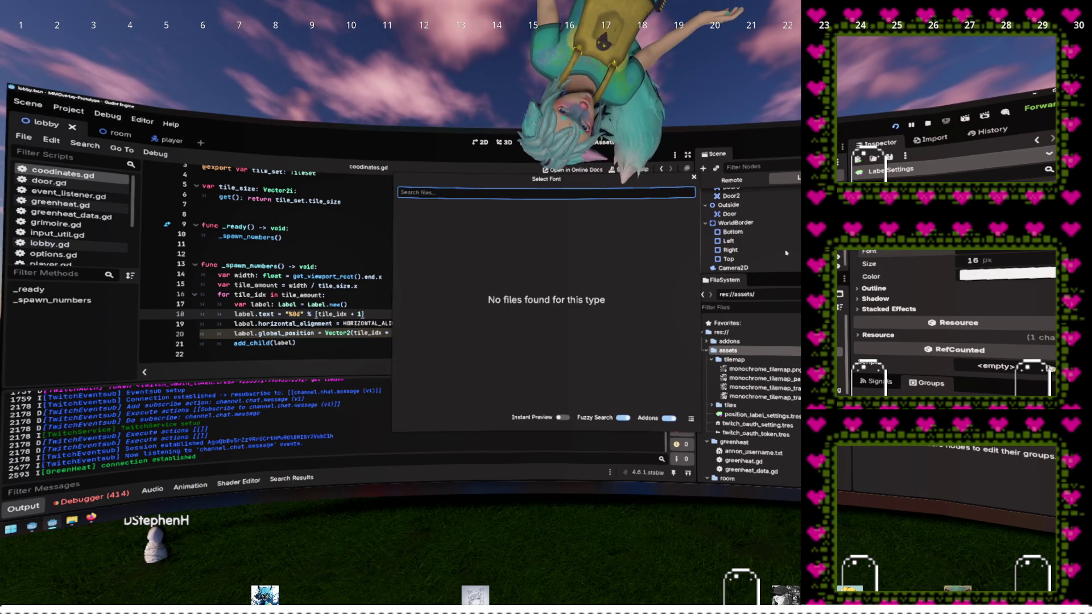
click(1012, 251)
click(1024, 282)
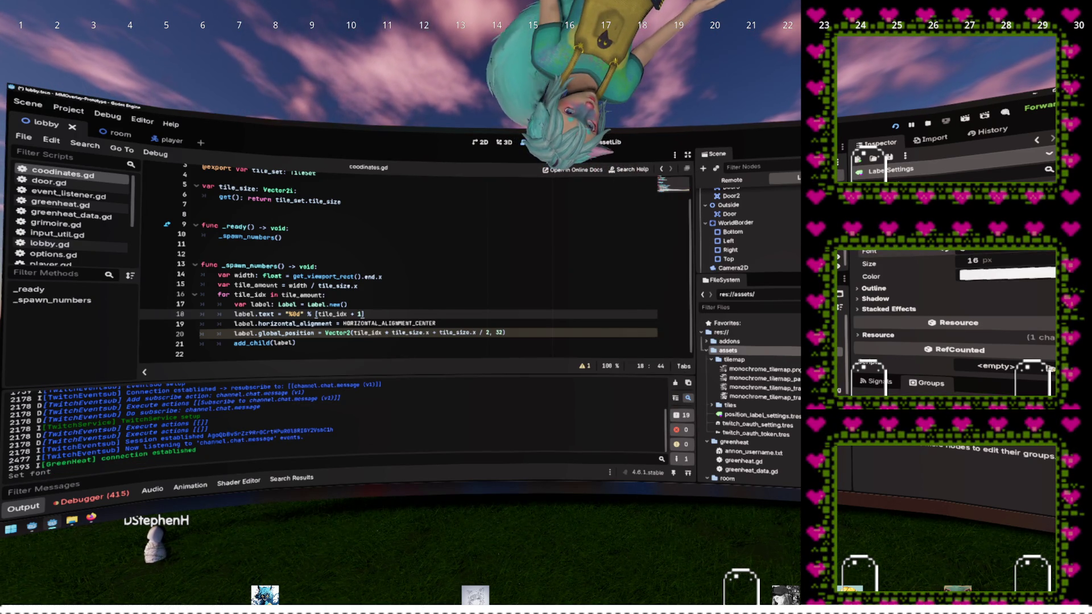
click(967, 267)
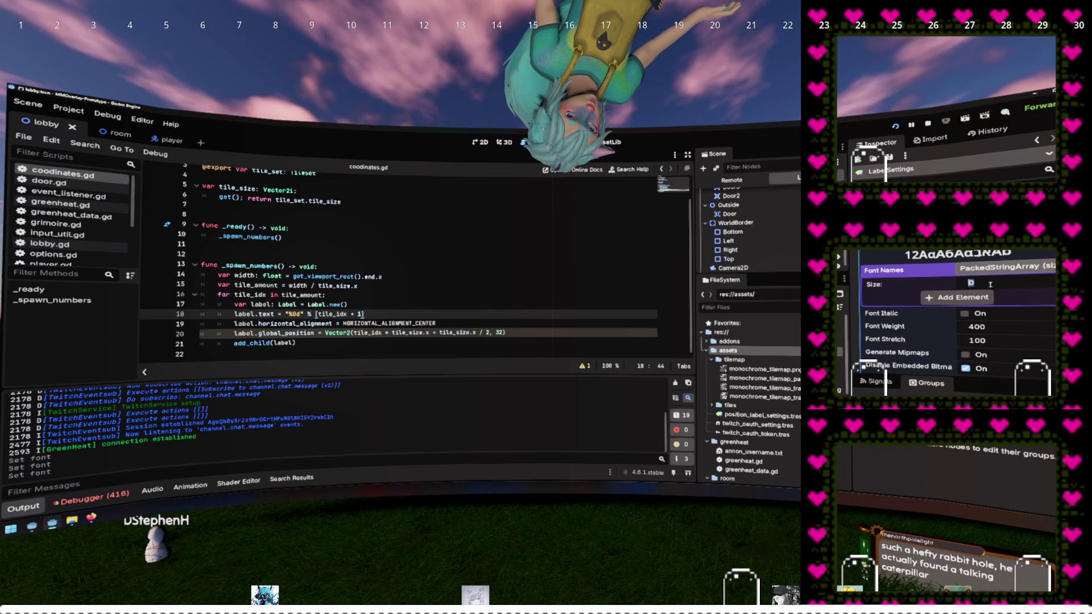
click(966, 270)
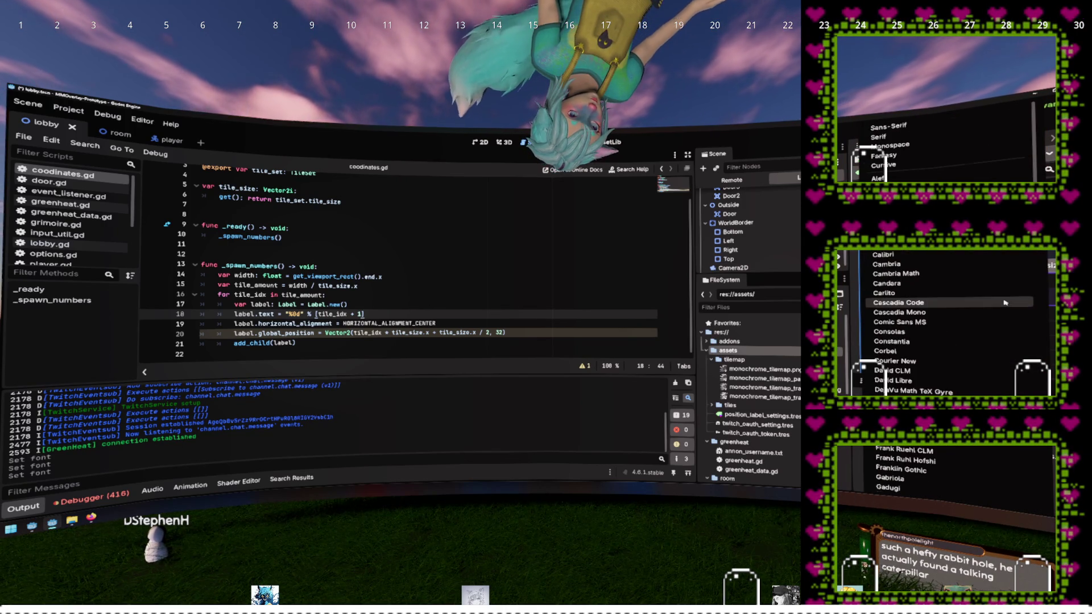
click(906, 270)
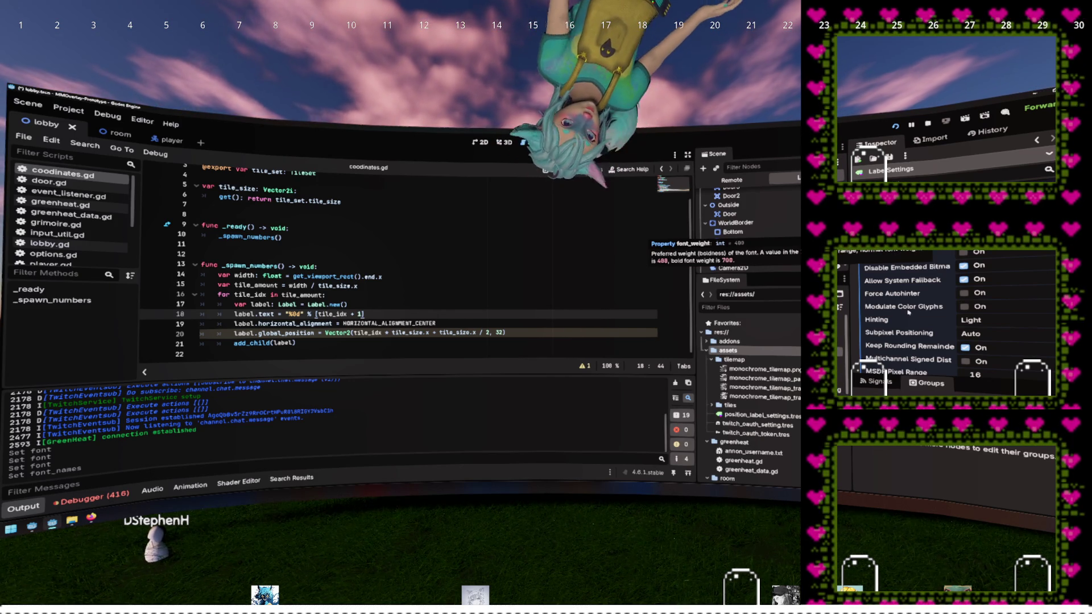
Step: Set the label font size to 32, a dark font colour and outline size 5
scroll(912, 322, down, 1)
scroll(912, 322, down, 5)
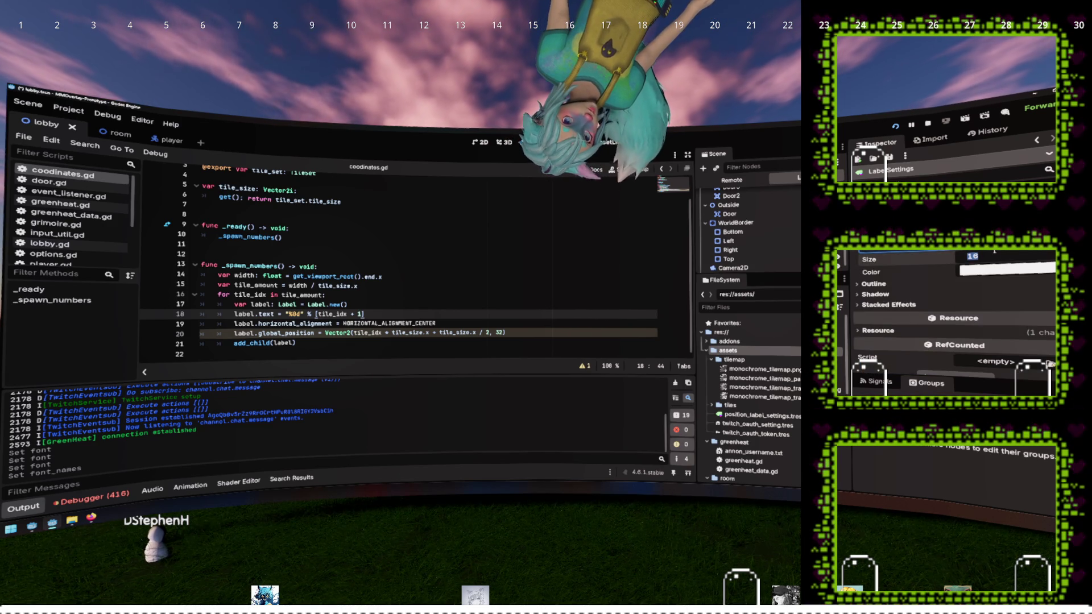
text(32)
key(Return)
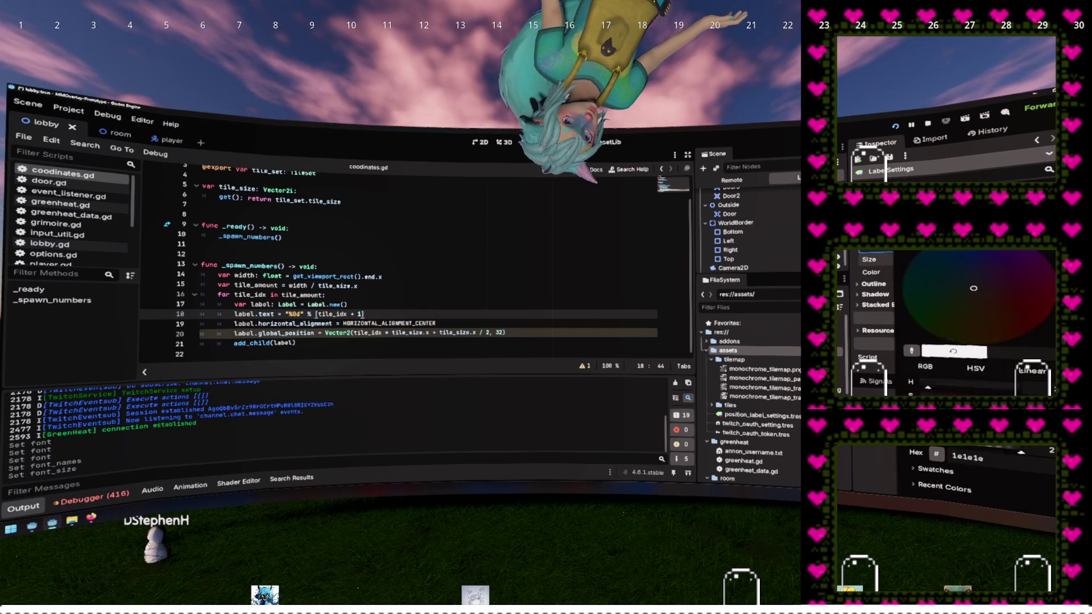
click(870, 272)
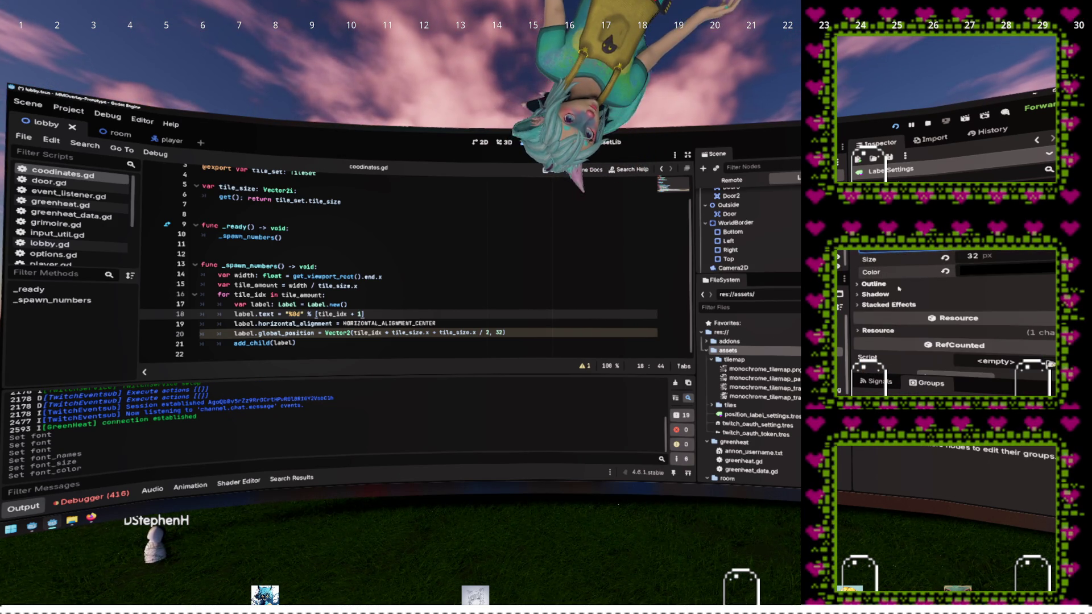
text(5)
key(Return)
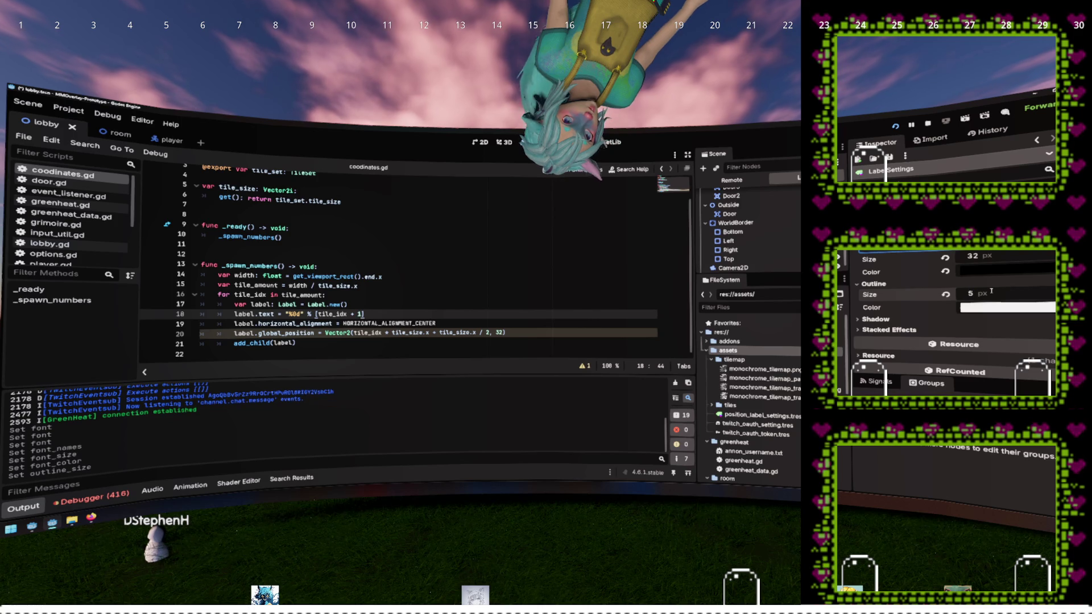
click(397, 202)
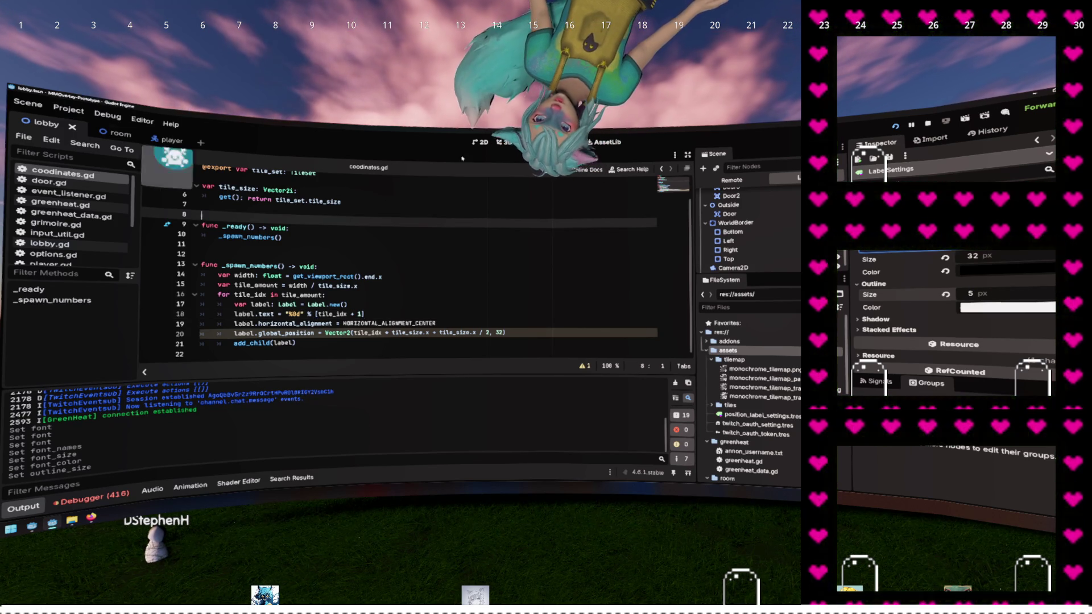
key(ctrl+F1)
scroll(586, 285, up, 4)
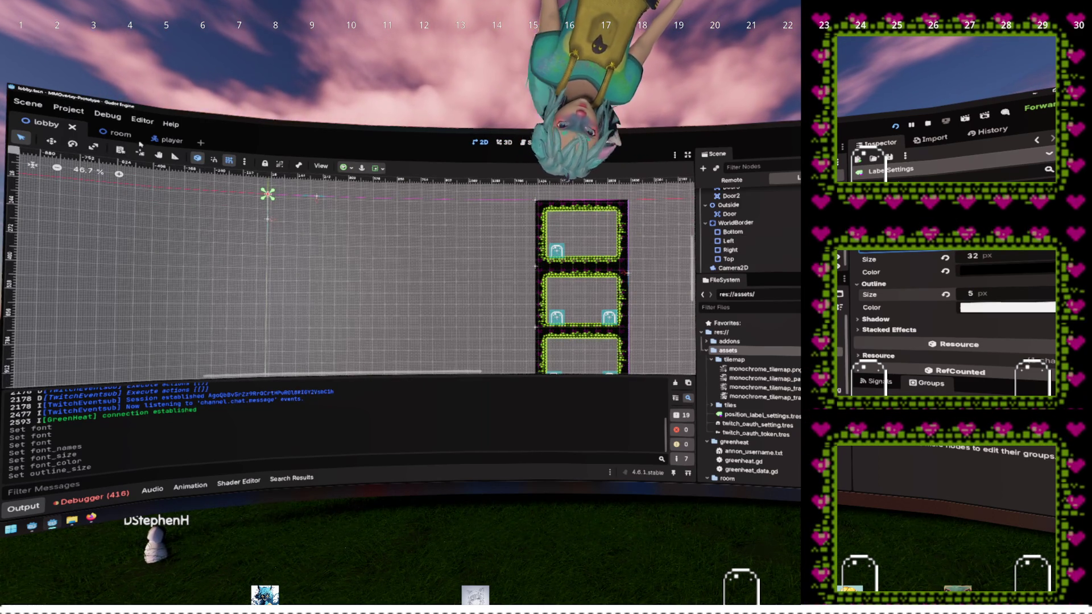
key(ctrl+F3)
Step: Drag position_label_settings.tres into coodinates.gd to create a POSITION_LABEL_SETTINGS preload constant
scroll(360, 247, up, 1)
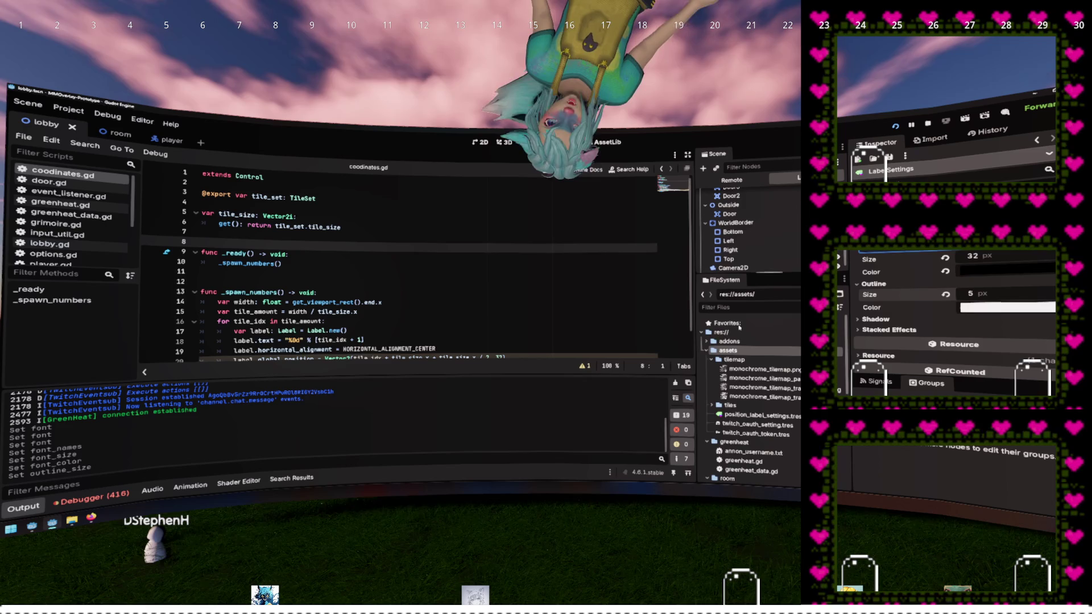
scroll(739, 370, down, 3)
click(757, 354)
mouse_move(757, 354)
mouse_down()
mouse_move(417, 267)
mouse_move(320, 199)
mouse_up()
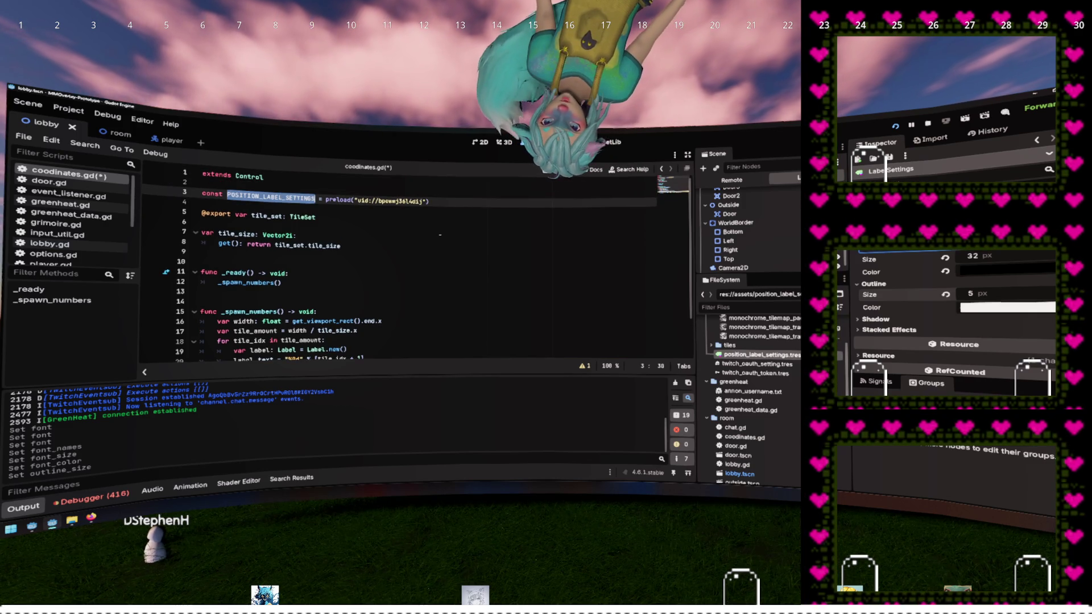
Step: Add label.label_settings = POSITION_LABEL_SETTINGS below the label text line, then save and run
scroll(439, 234, down, 2)
click(383, 323)
key(ctrl+shift+Return)
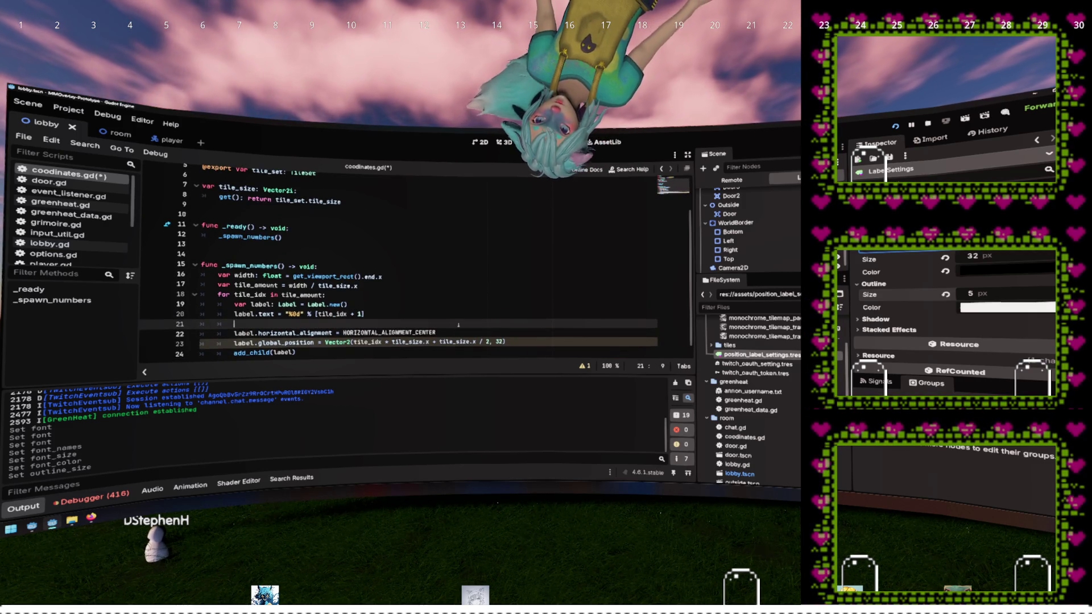
text(label.setti)
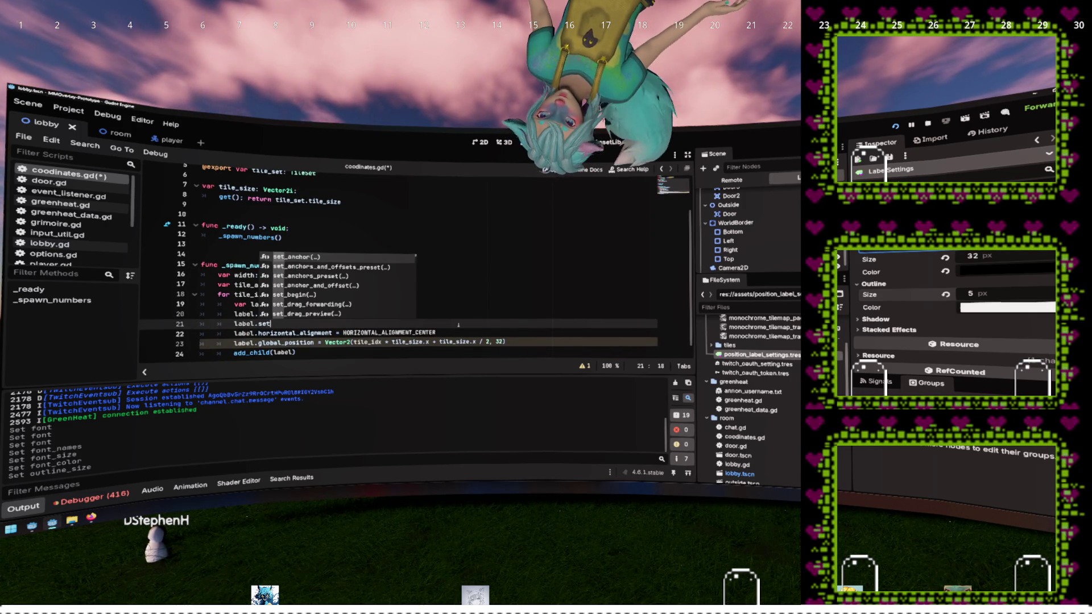
key(Return)
text(= POSITION_LABEL_SETTINGS)
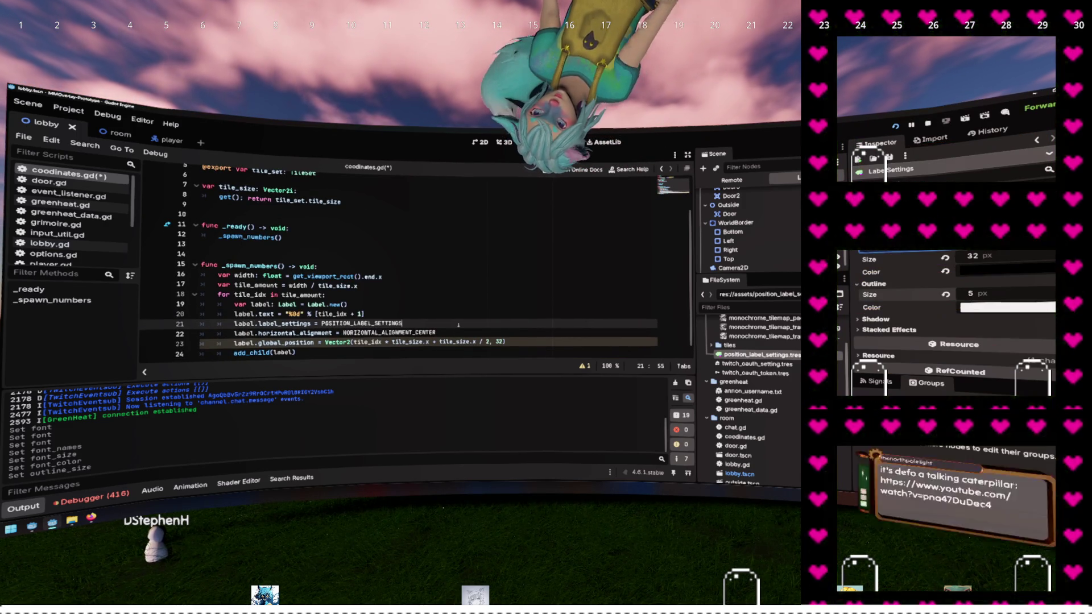
key(F5)
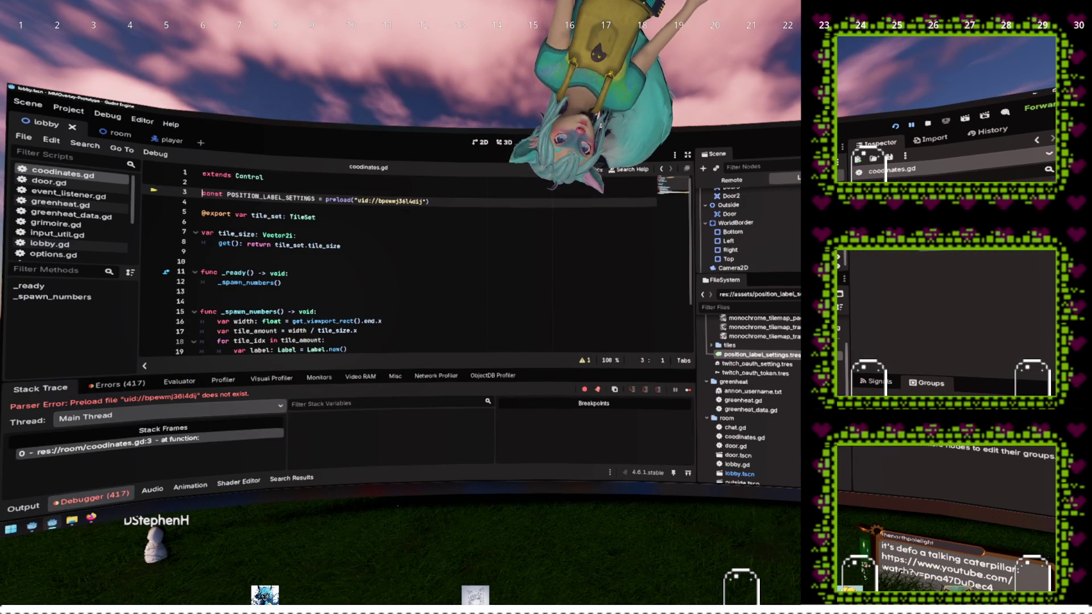
click(227, 252)
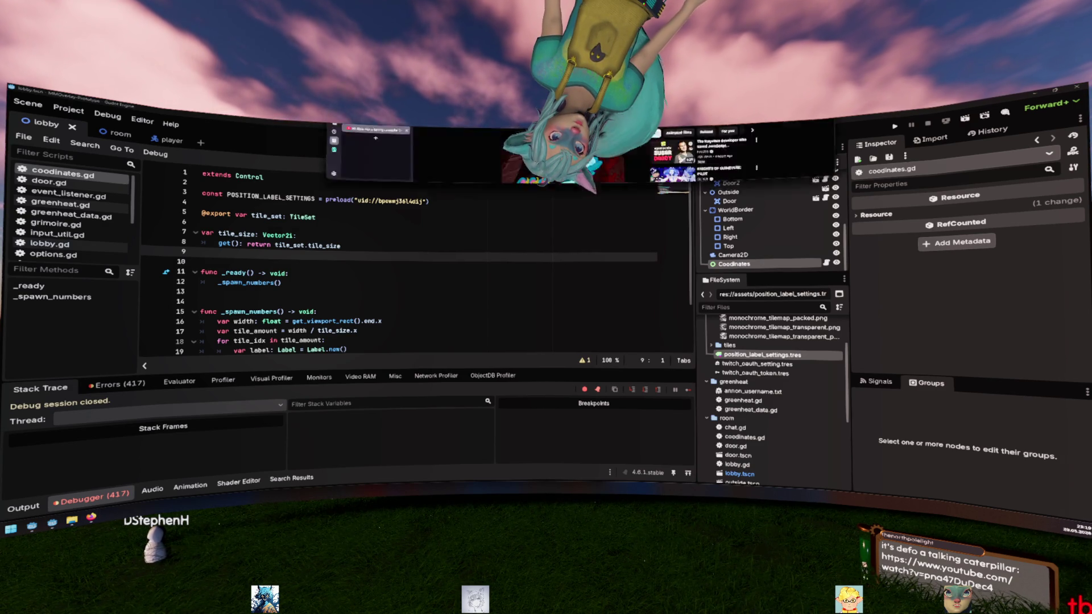
key(alt+Tab)
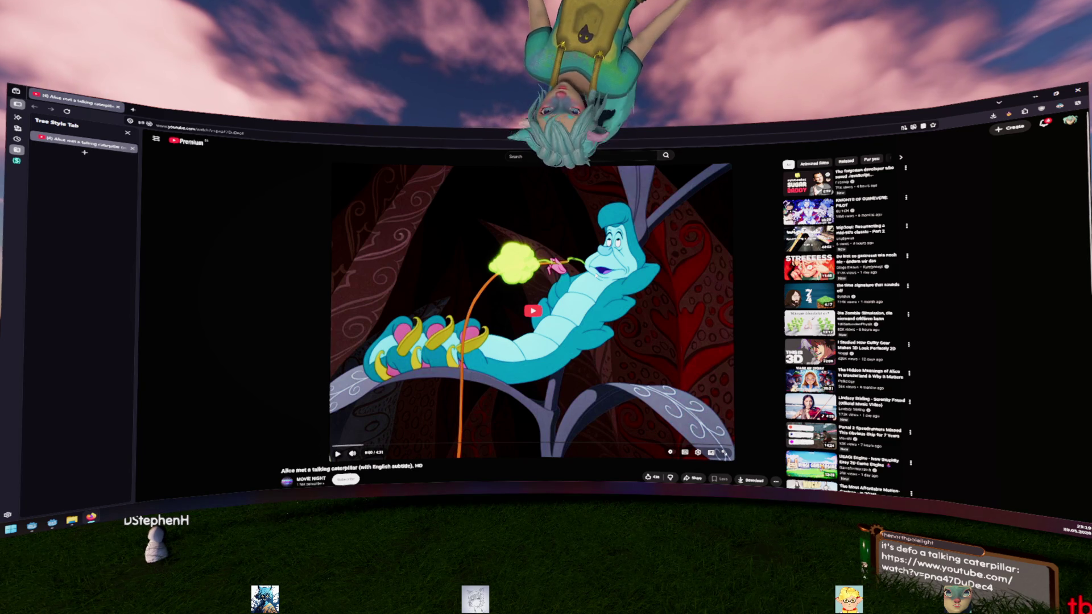
click(399, 421)
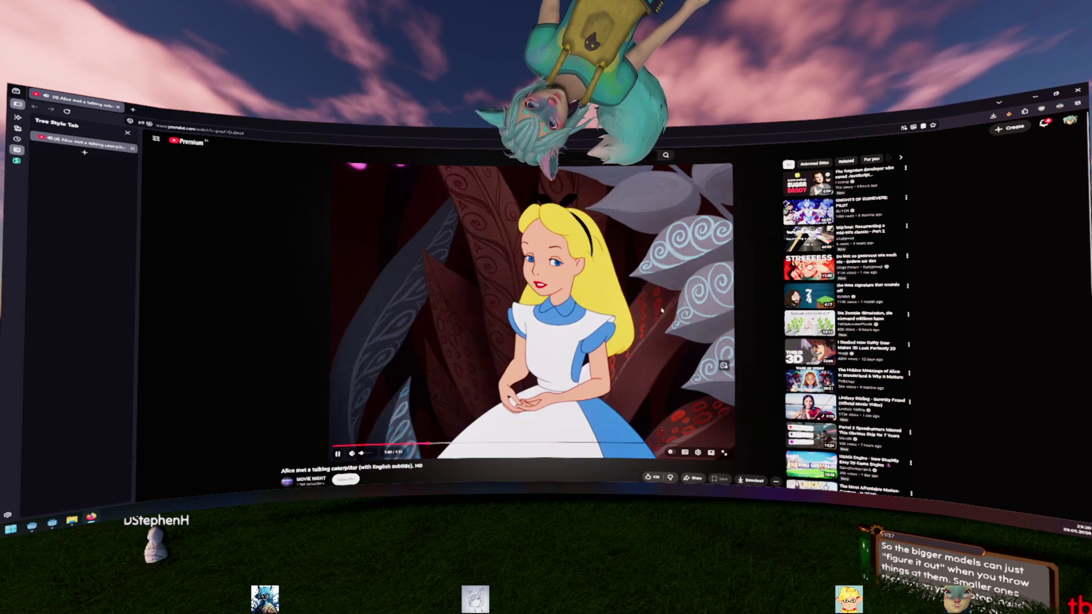
key(alt+Tab)
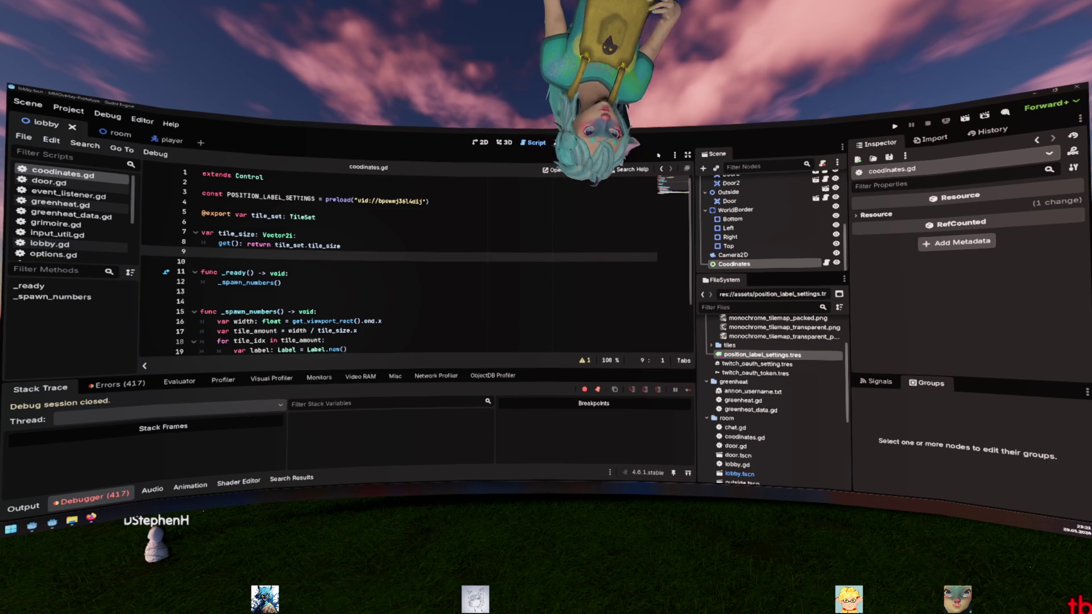
Step: Run the project to view the current label positions, then stop it
click(501, 286)
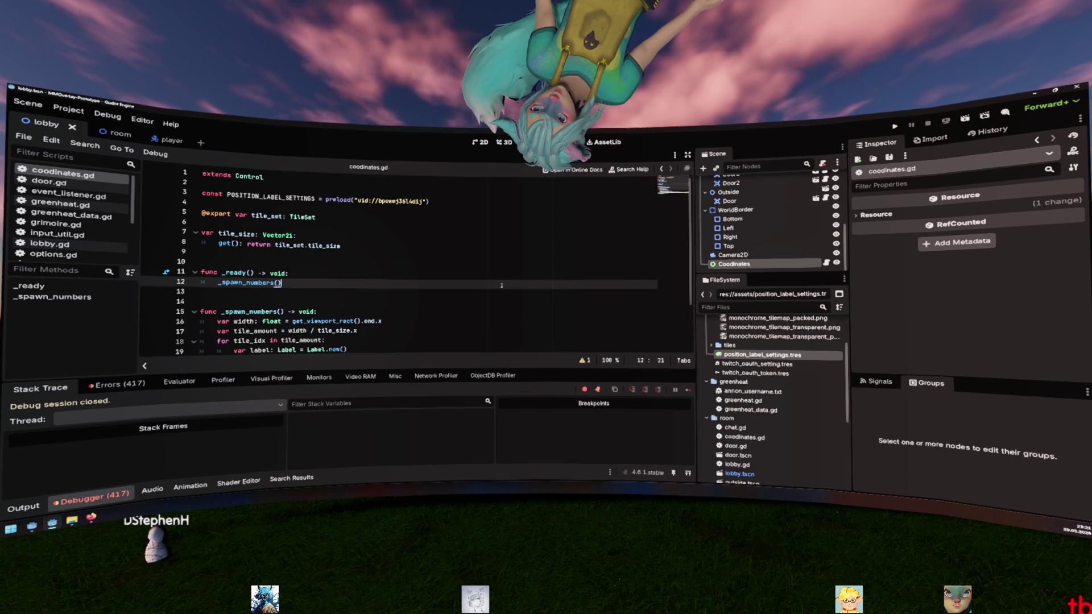
scroll(501, 286, down, 2)
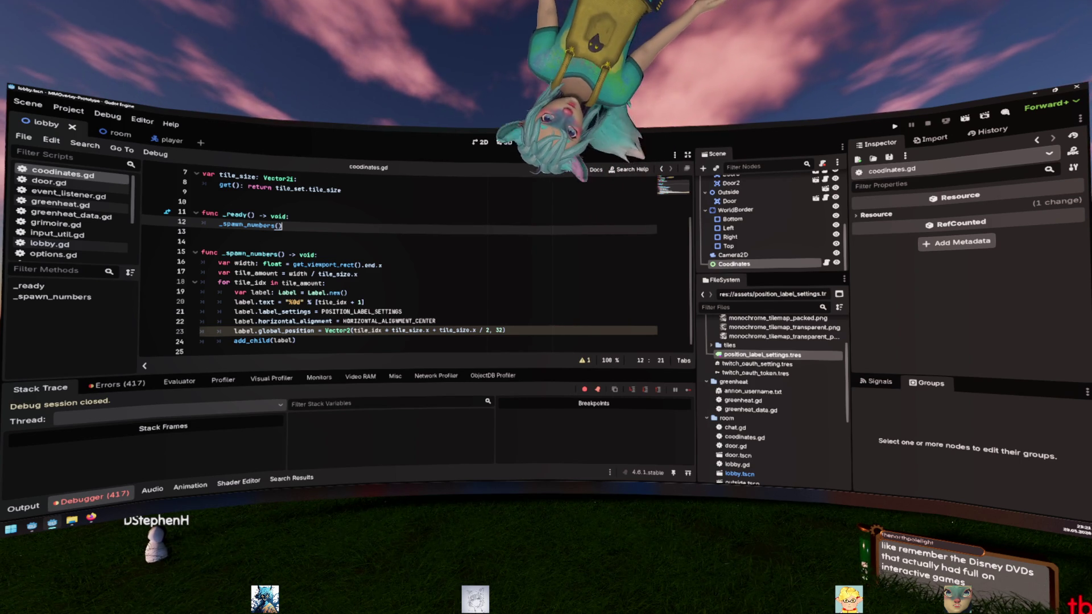
key(F5)
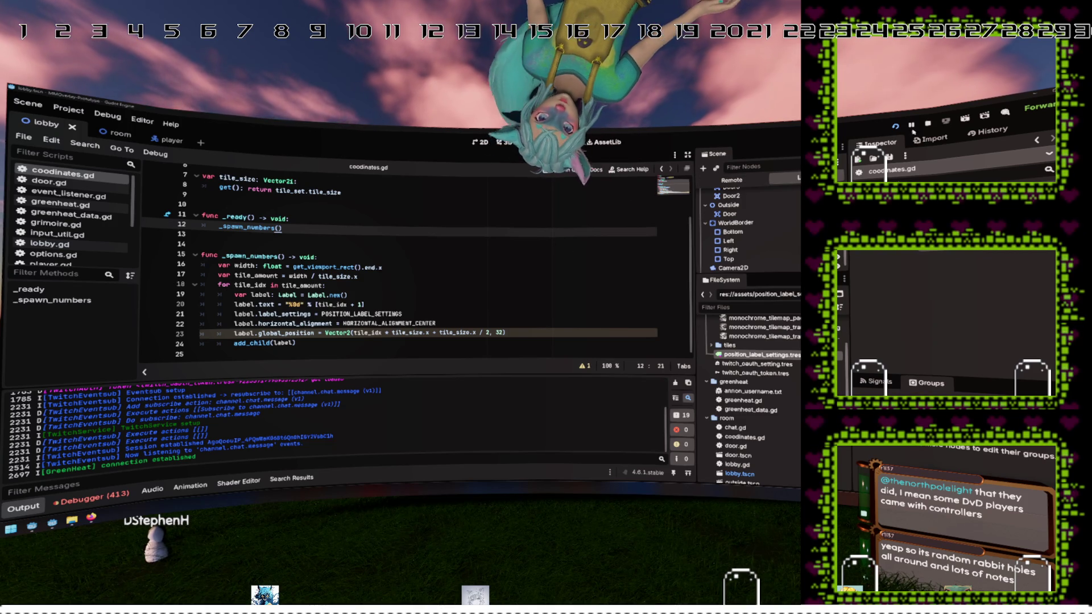
key(F8)
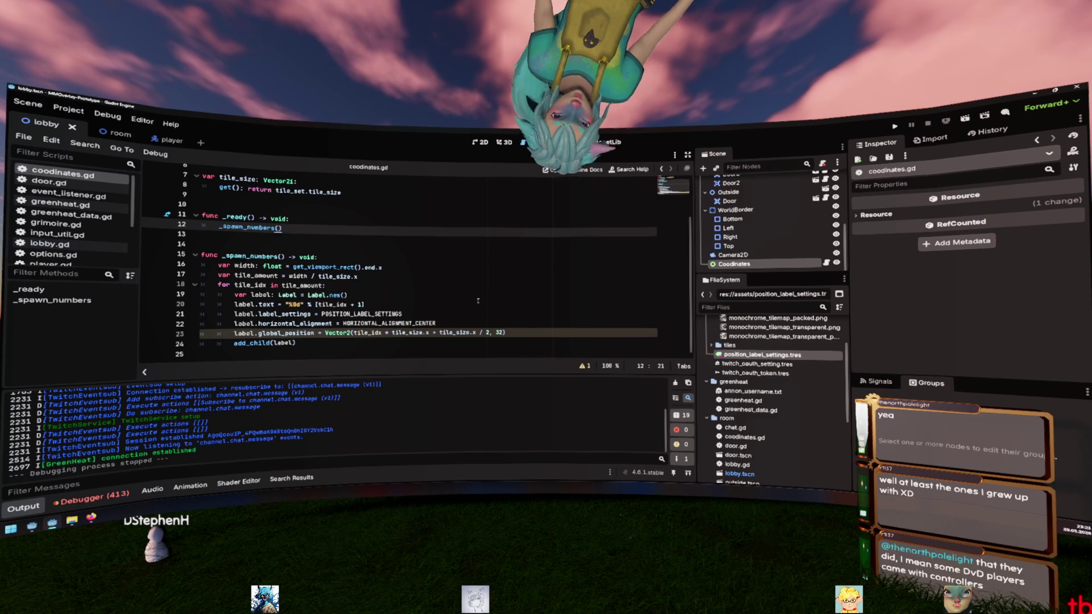
Step: Delete the ' + tile_size.x / 2' offset from line 23's x position and rerun the project
click(516, 332)
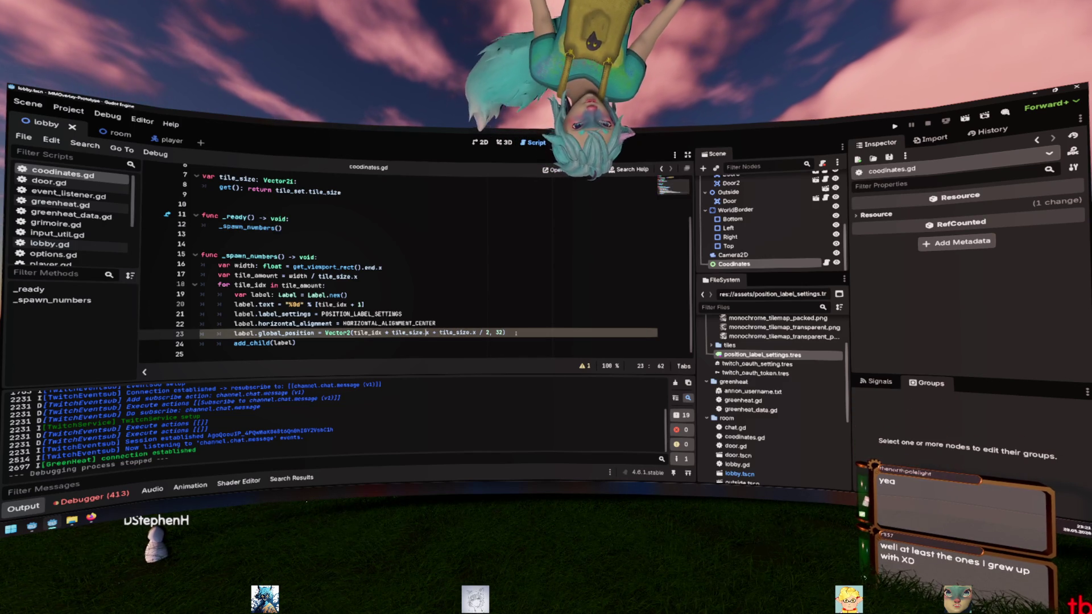
key(ctrl+shift+Right)
key(ctrl+shift+Right)
key(BackSpace)
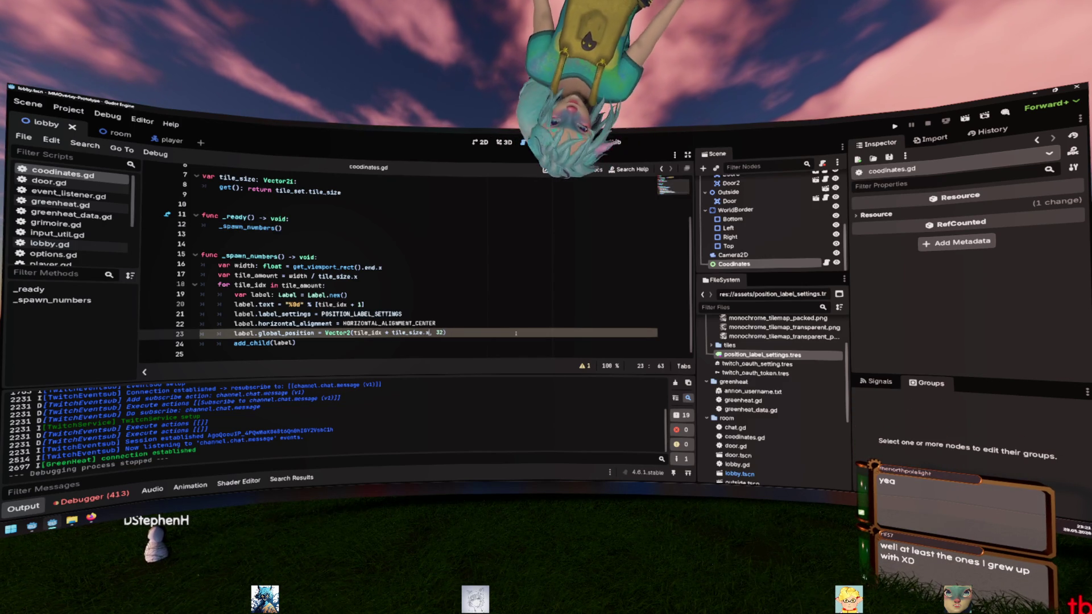
click(895, 127)
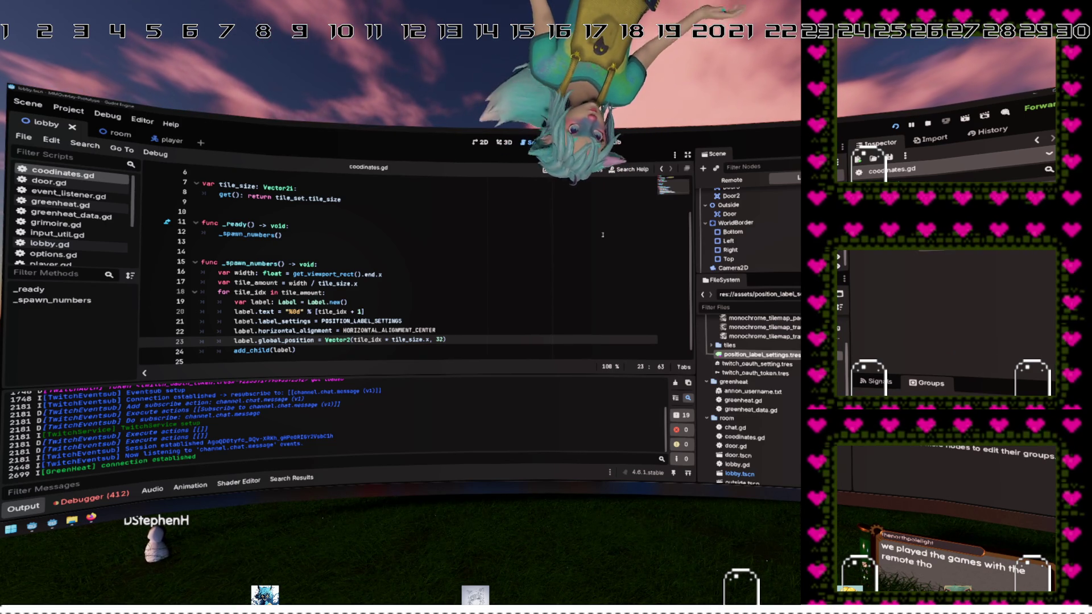
click(421, 276)
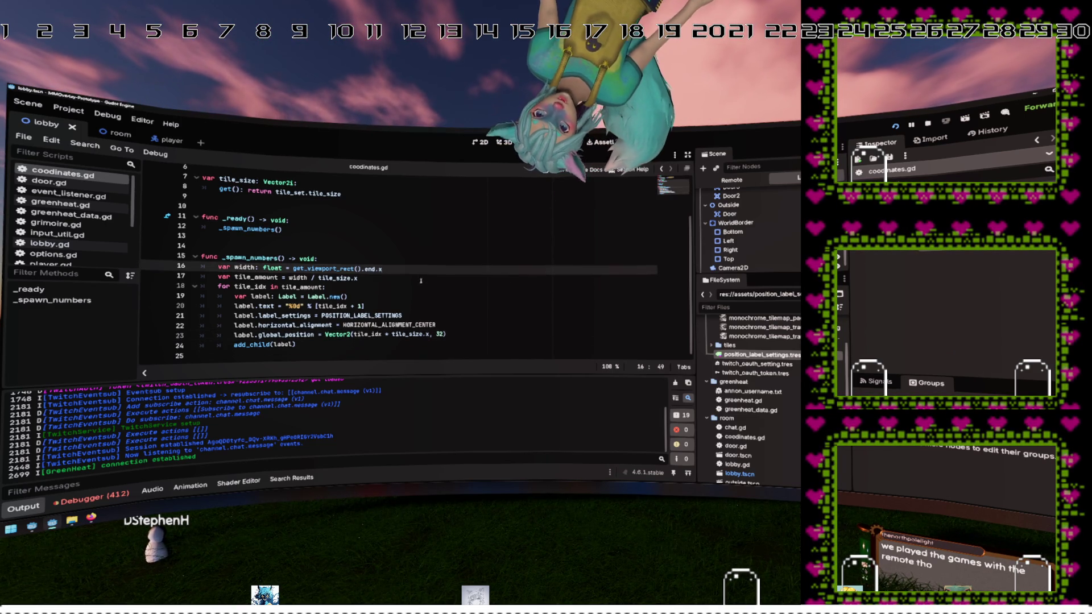
Step: Replace the hard-coded 32 y value on line 23 with tile_size.y and save
double_click(440, 334)
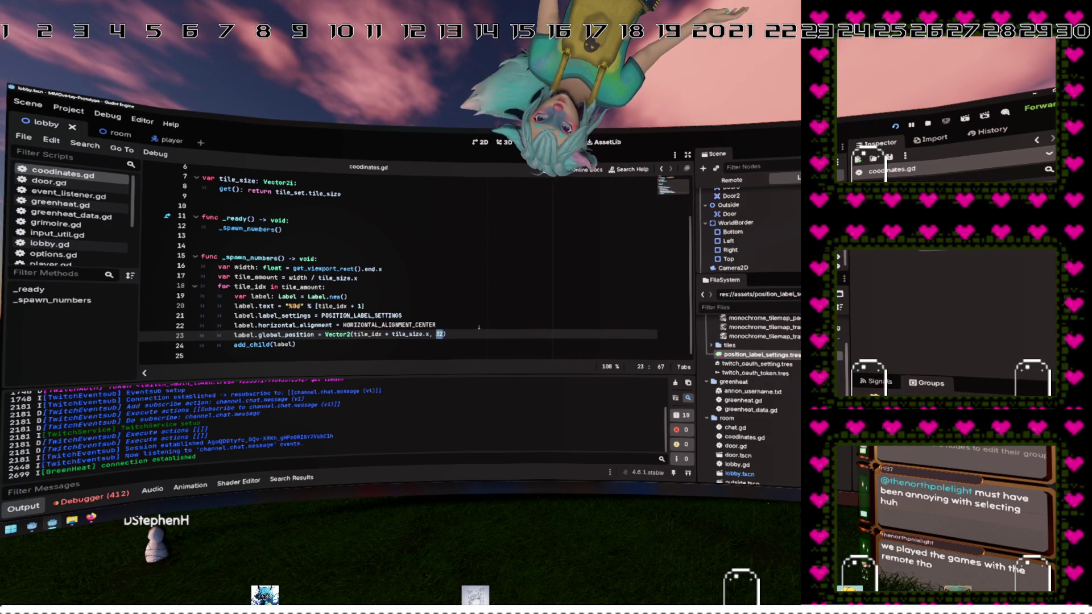
click(365, 325)
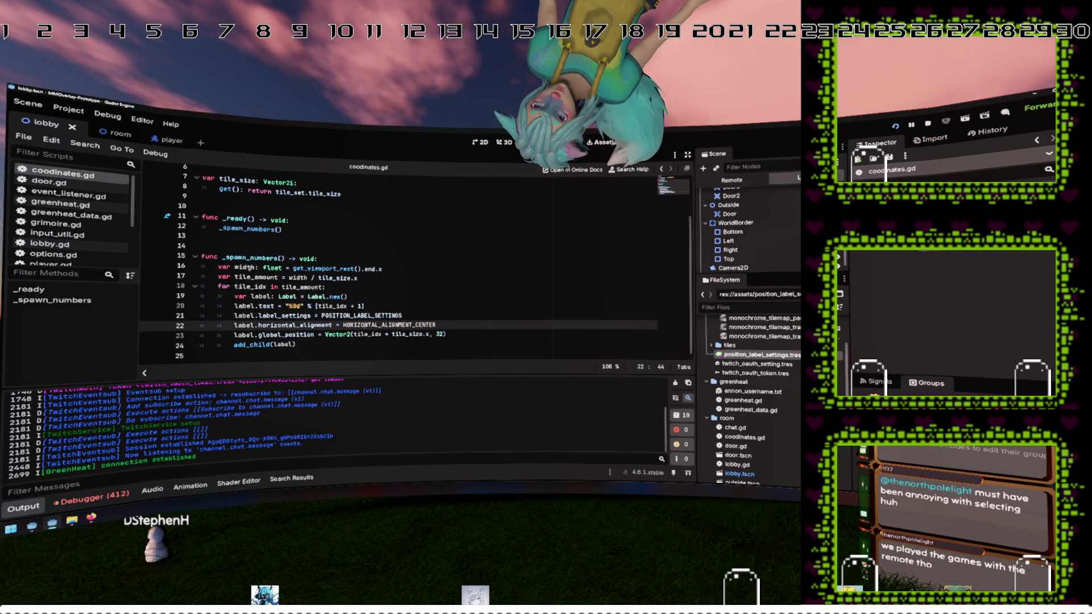
click(251, 277)
drag(326, 278, 353, 278)
key(ctrl+c)
click(438, 334)
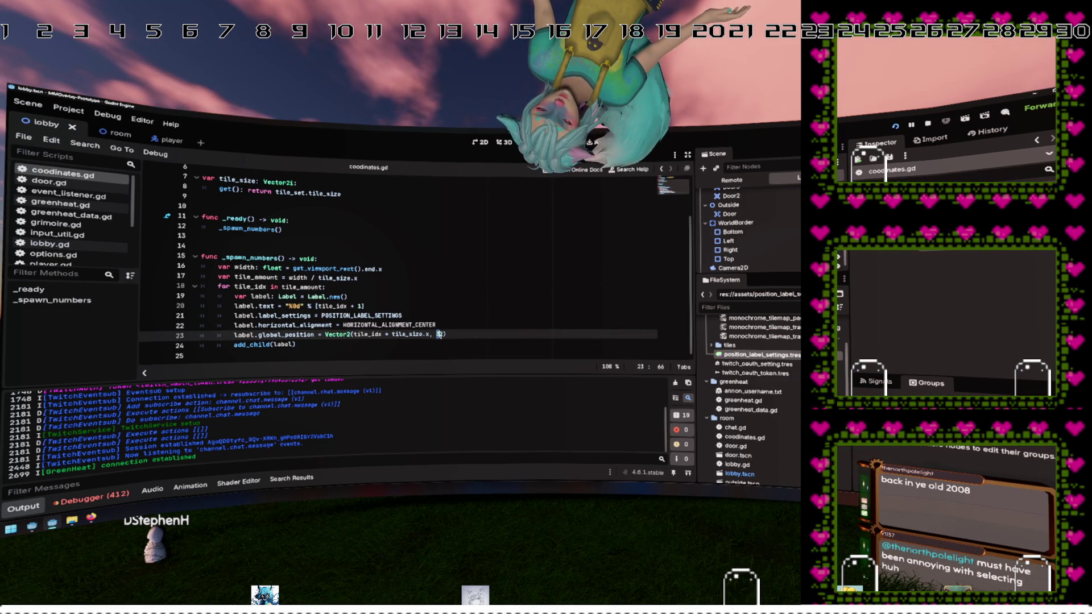
key(ctrl+v)
text(.y)
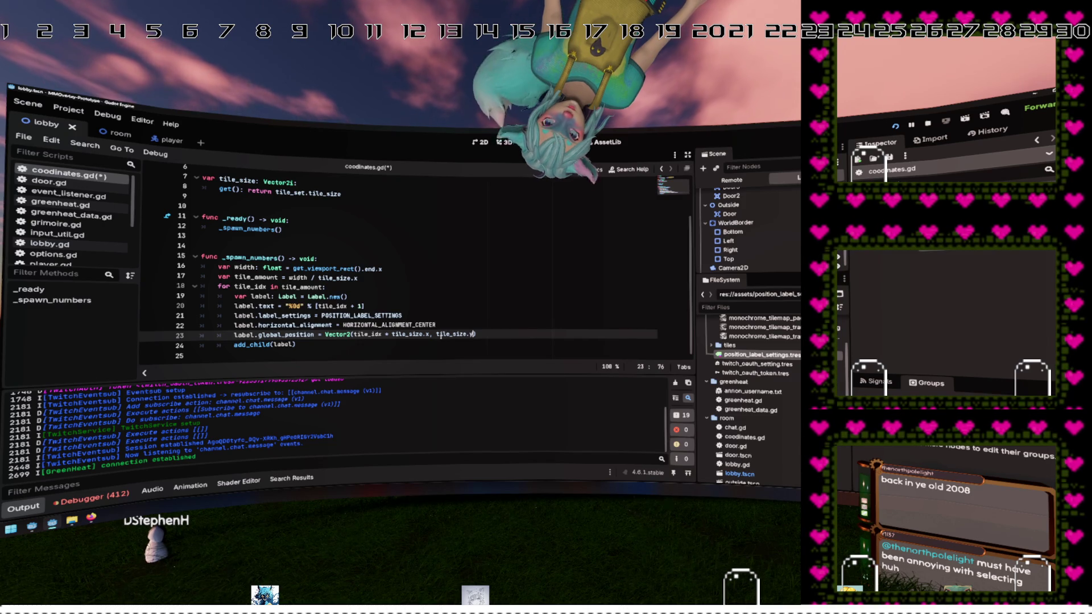
key(ctrl+s)
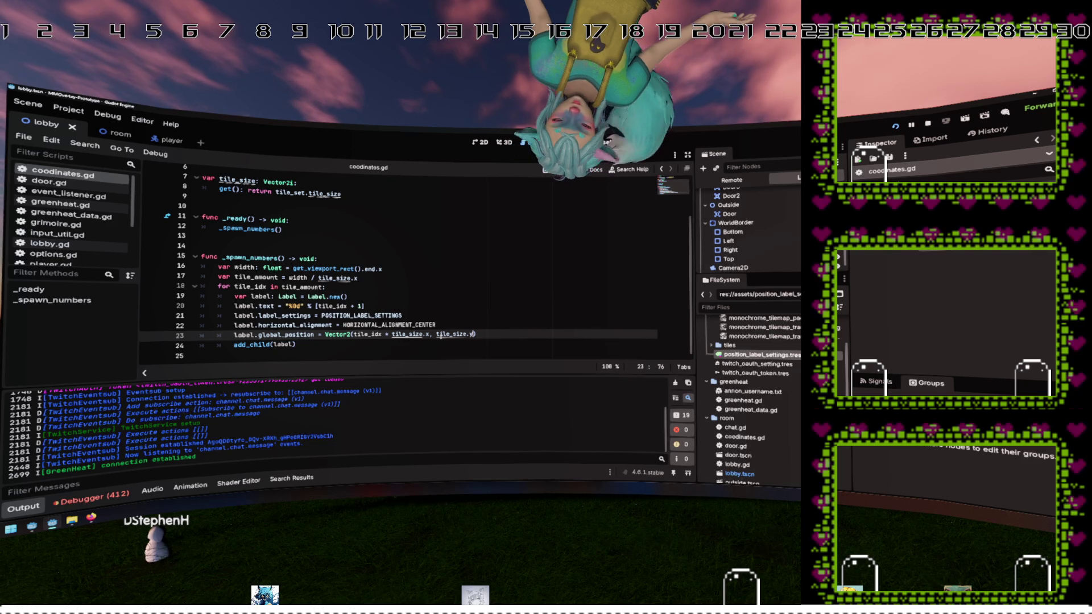
Step: Make the y value tile_size.y - 24, then test-run the overlay and stop it
text(-)
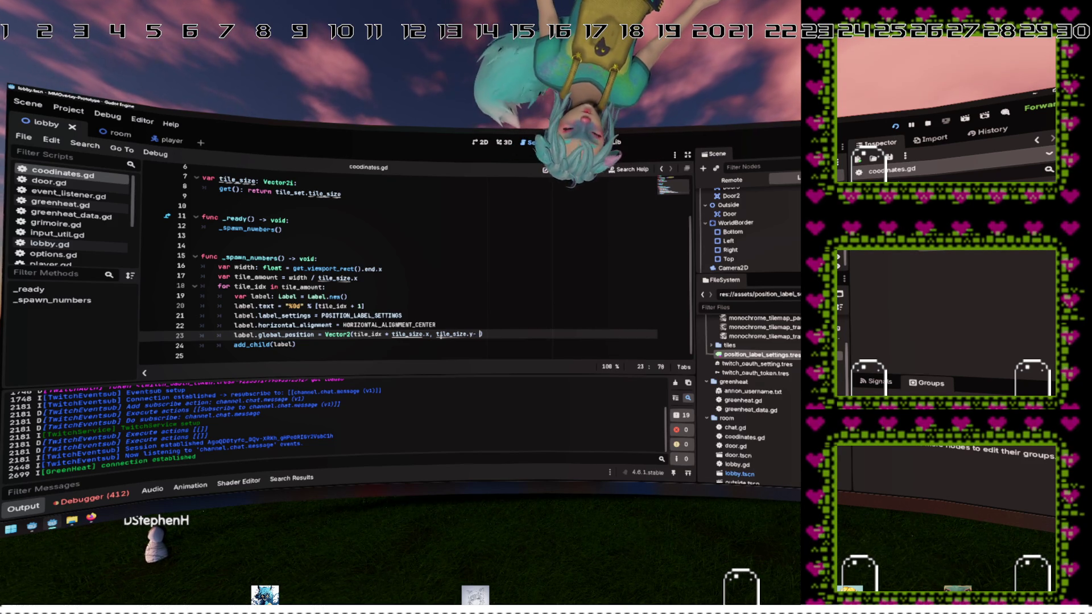
key(BackSpace)
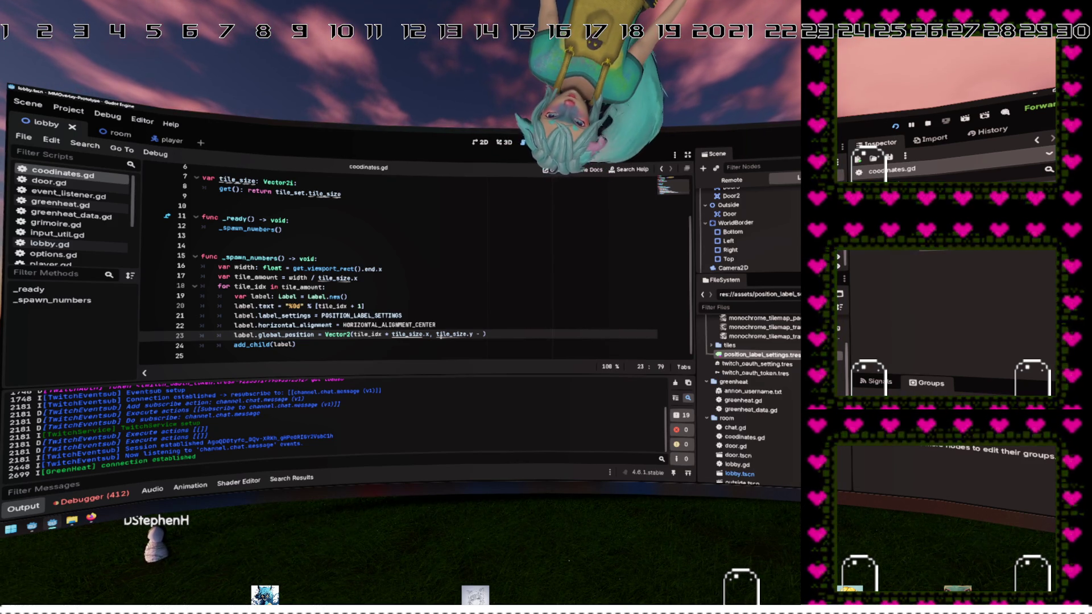
text(124)
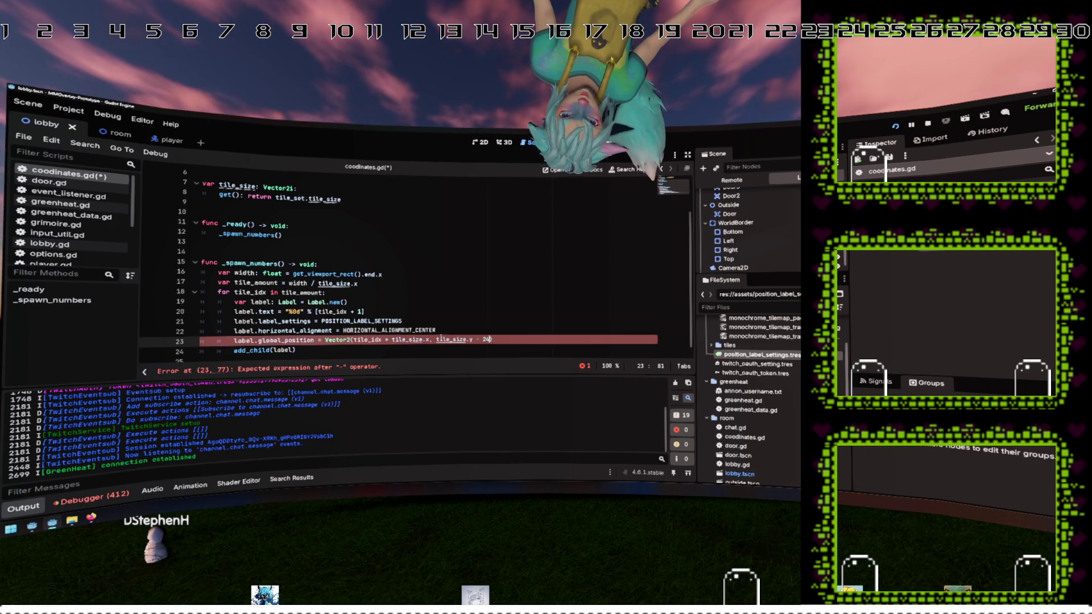
key(F5)
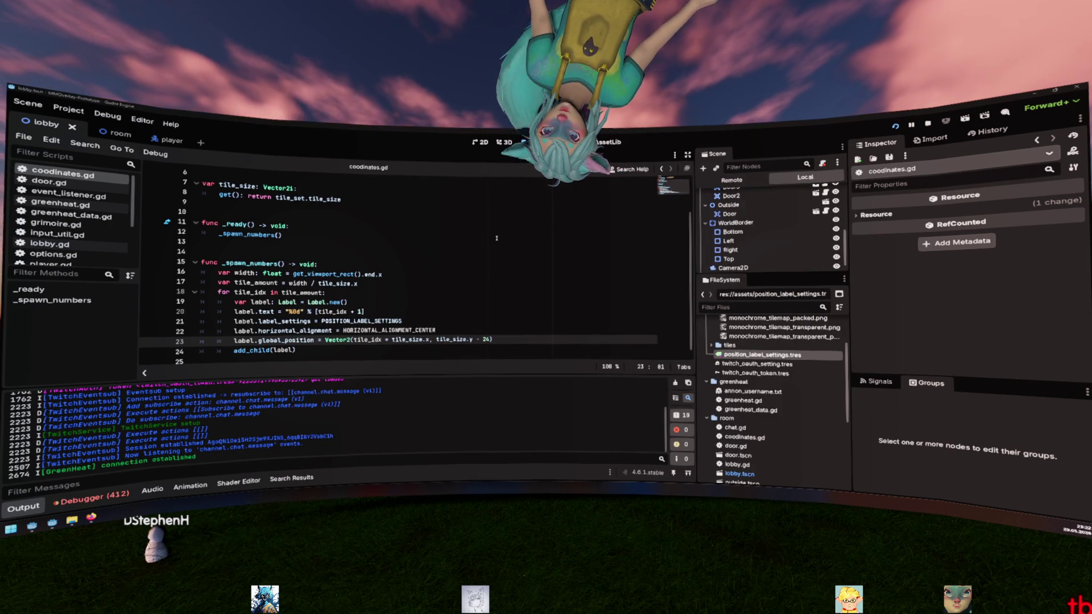
key(F8)
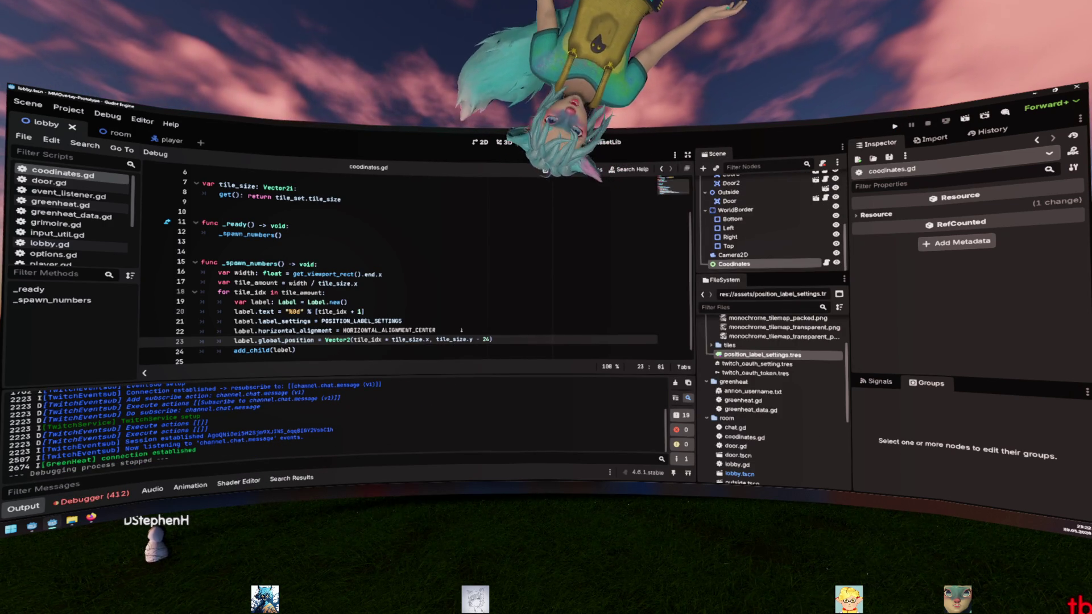
click(366, 311)
click(294, 274)
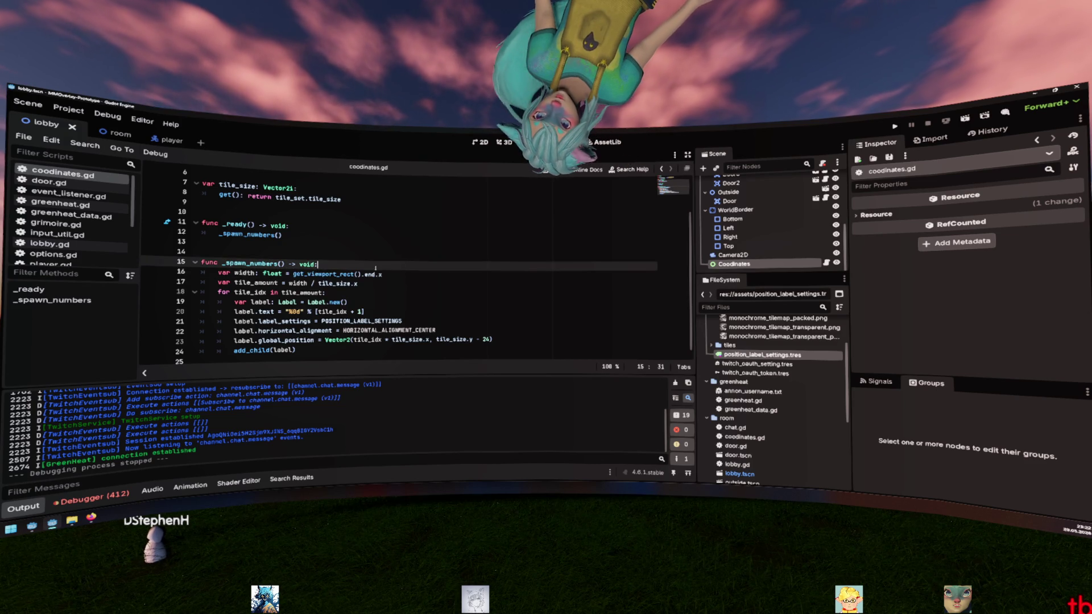
Step: Insert 'var viewport_end: Vector2 = get_viewport_rect().end' above the width declaration
key(ctrl+shift+Return)
text(var viewpo)
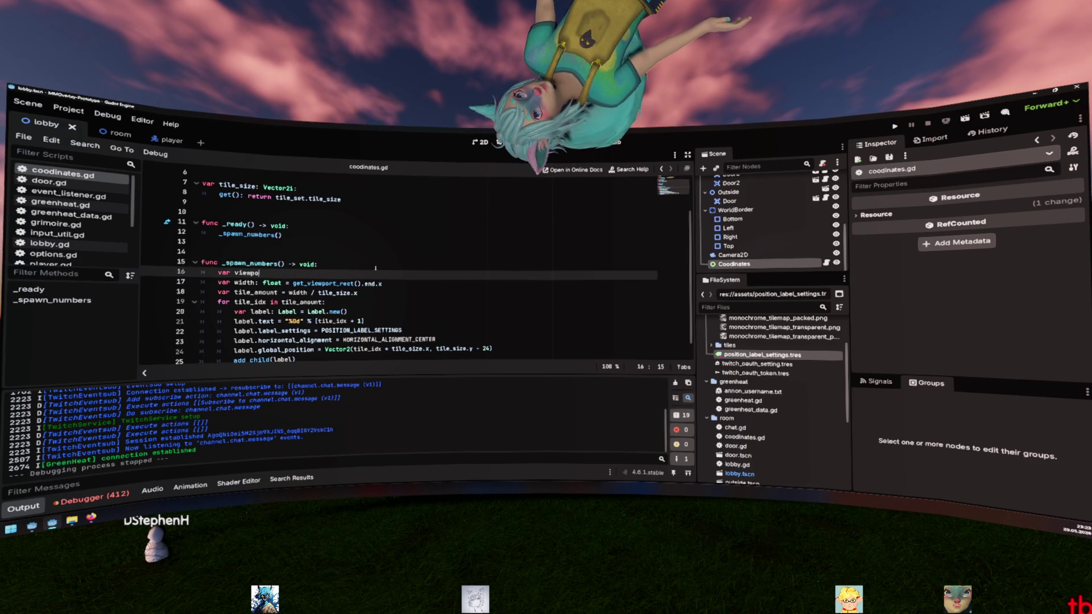
text(rt_end: )
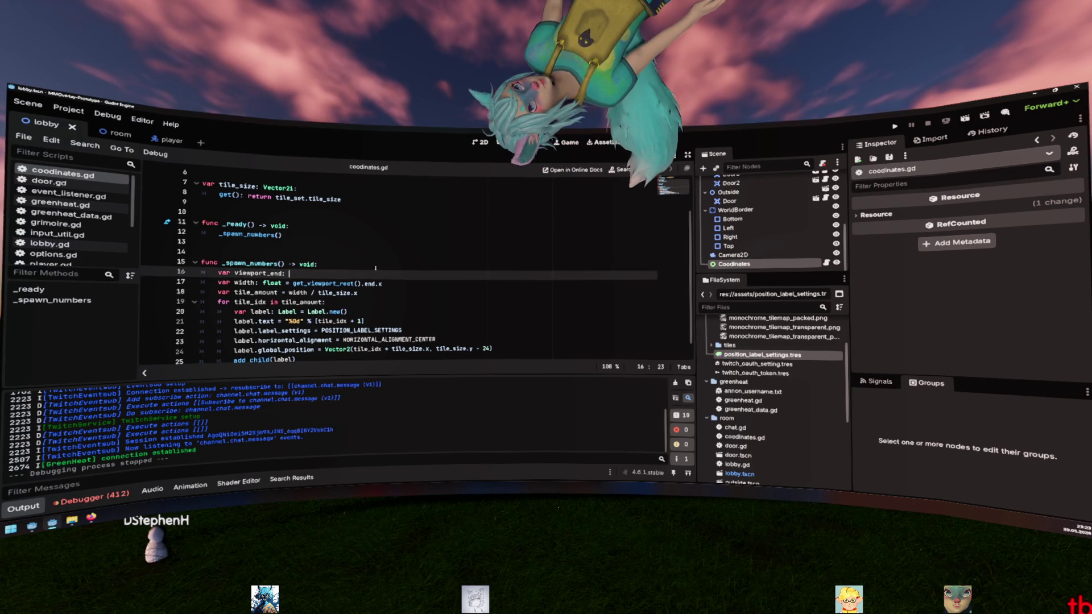
text(Vector2 )
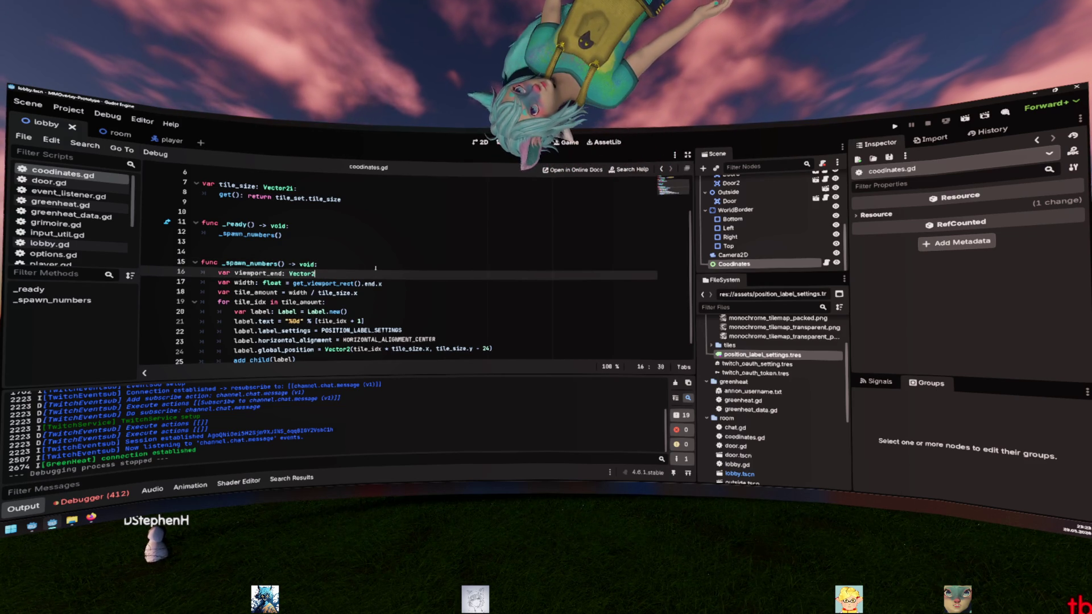
text(= get_viewport_rect().end)
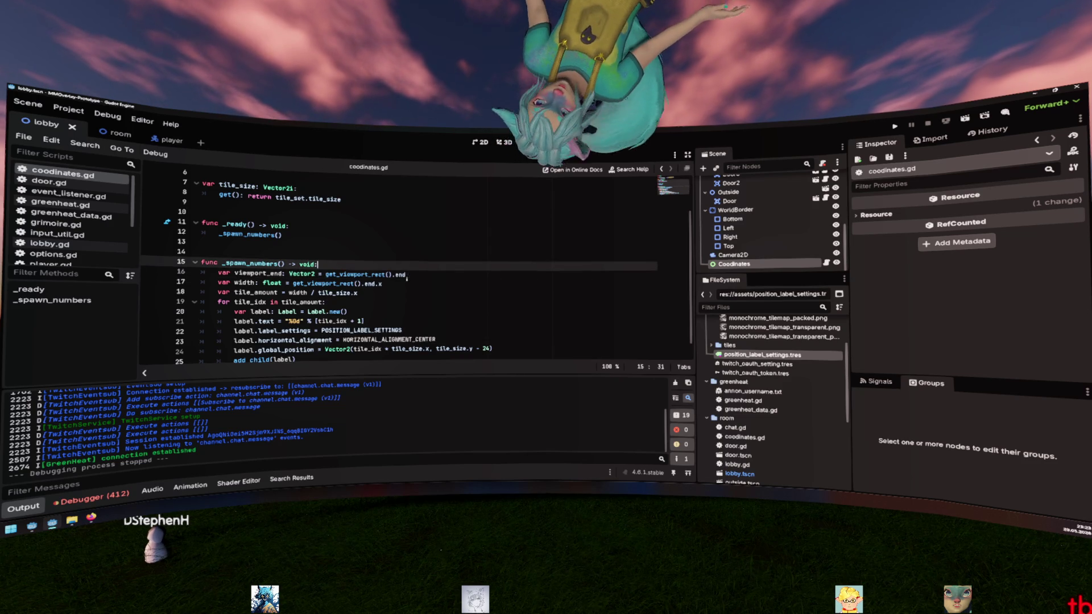
ctrl+click(402, 275)
key(alt+Left)
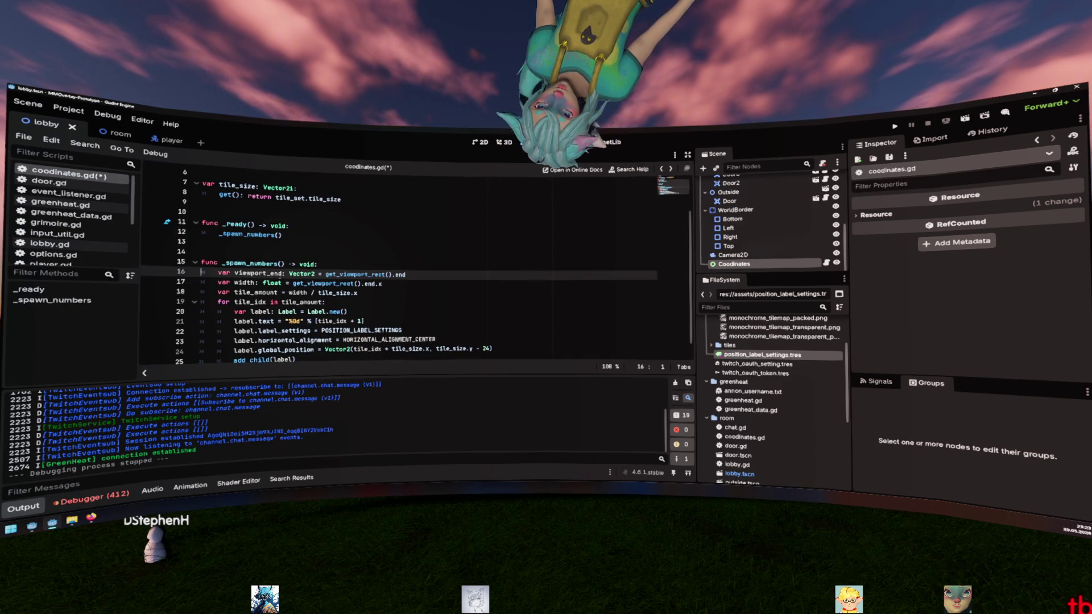
Step: Use viewport_end for the width and the labels' y position, save, and run the project
double_click(259, 273)
key(ctrl+c)
drag(288, 284, 373, 284)
key(ctrl+v)
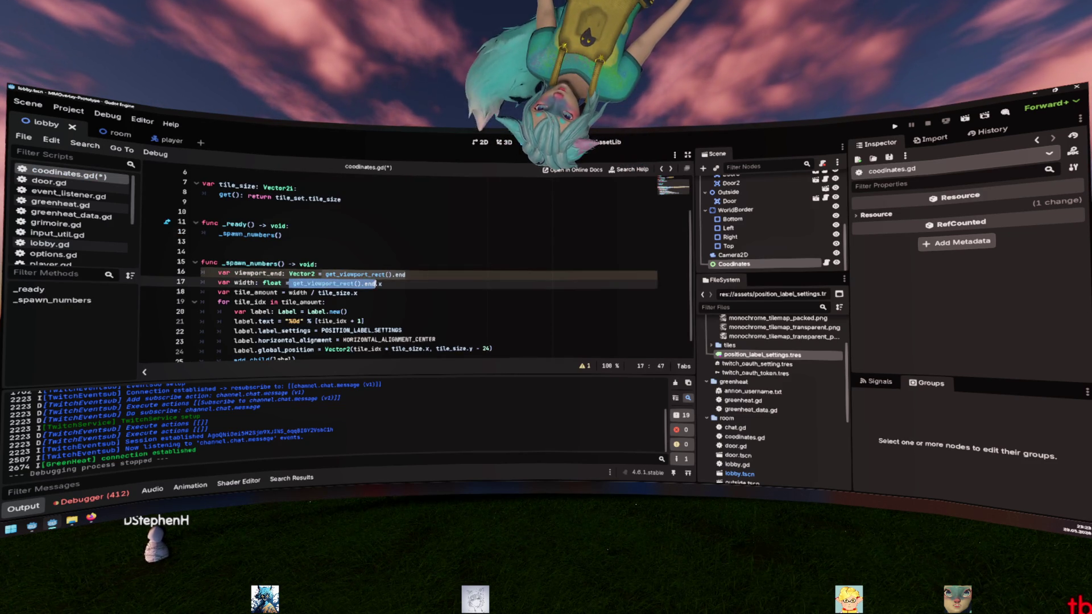
scroll(437, 291, down, 1)
key(ctrl+Left)
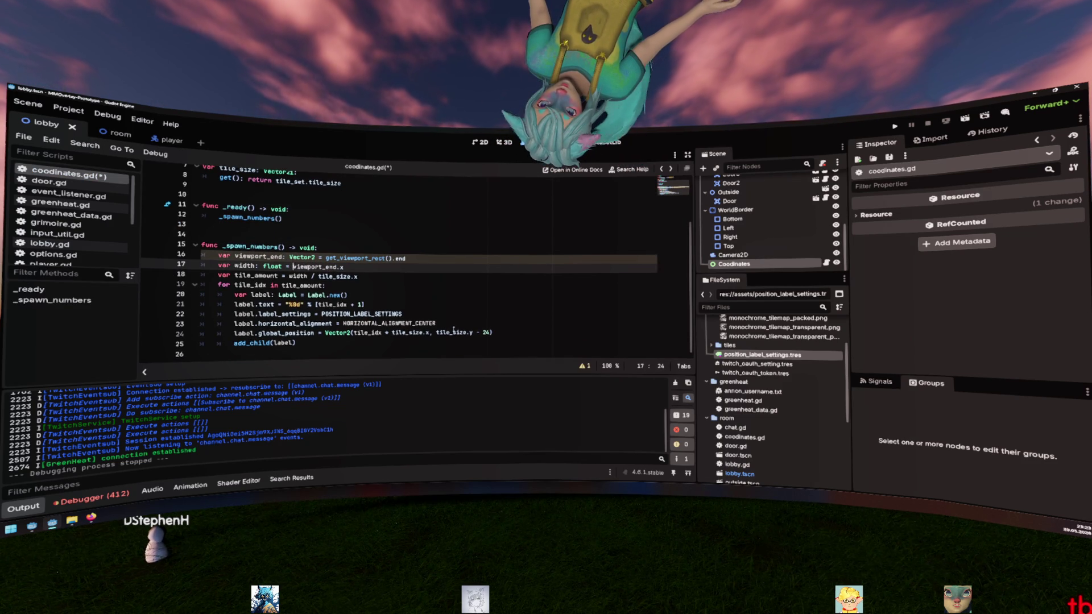
key(ctrl+space)
click(492, 332)
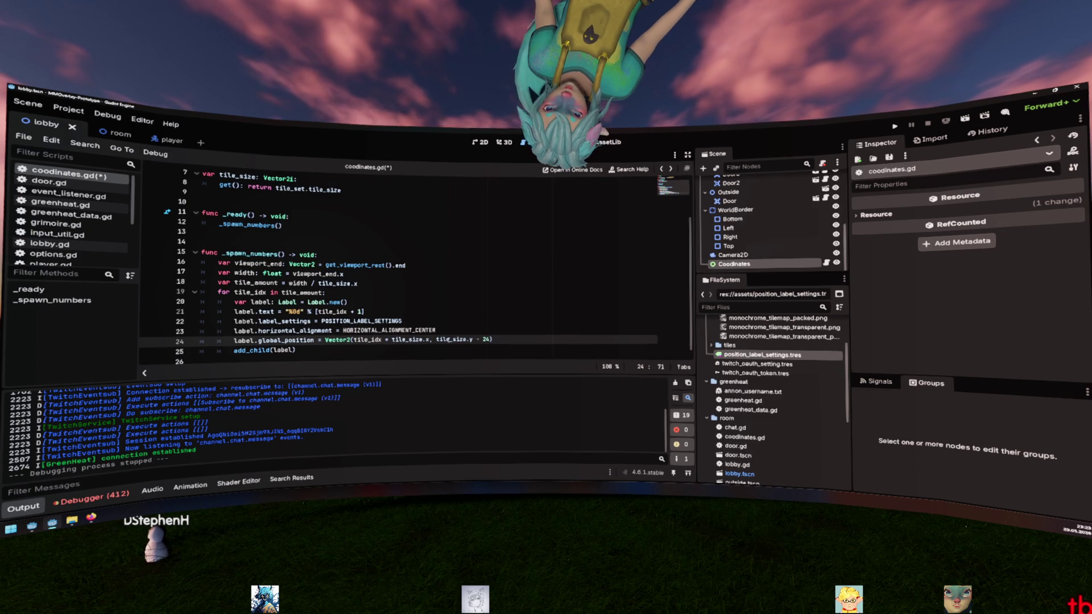
text(viewport_end)
key(ctrl+s)
click(457, 292)
key(F5)
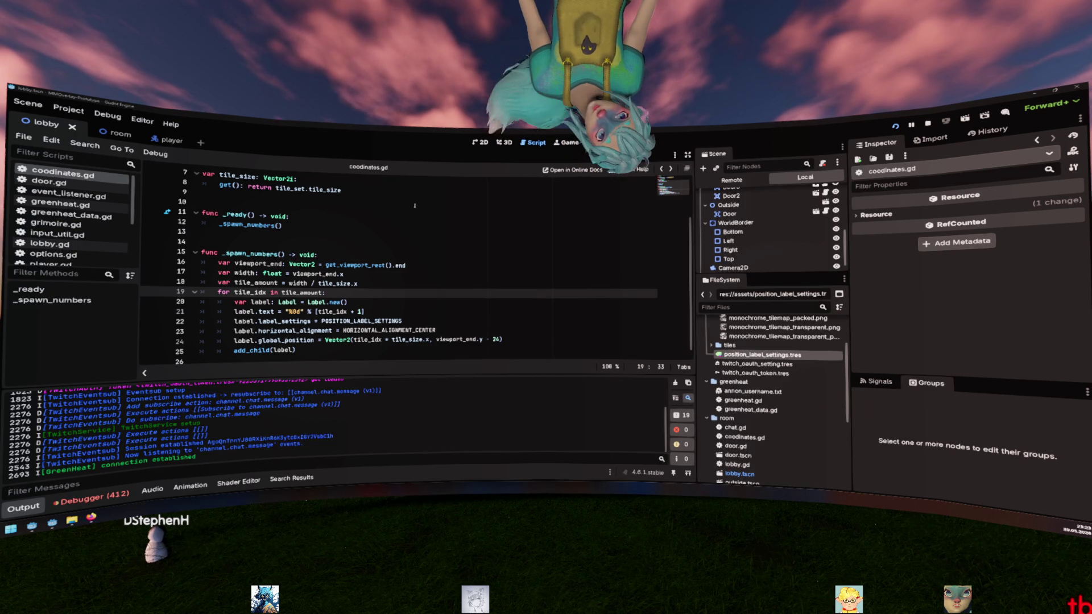
Step: Test the label offset at viewport_end.y - 32, then change it to 40 and stop the run
scroll(415, 206, down, 1)
double_click(496, 334)
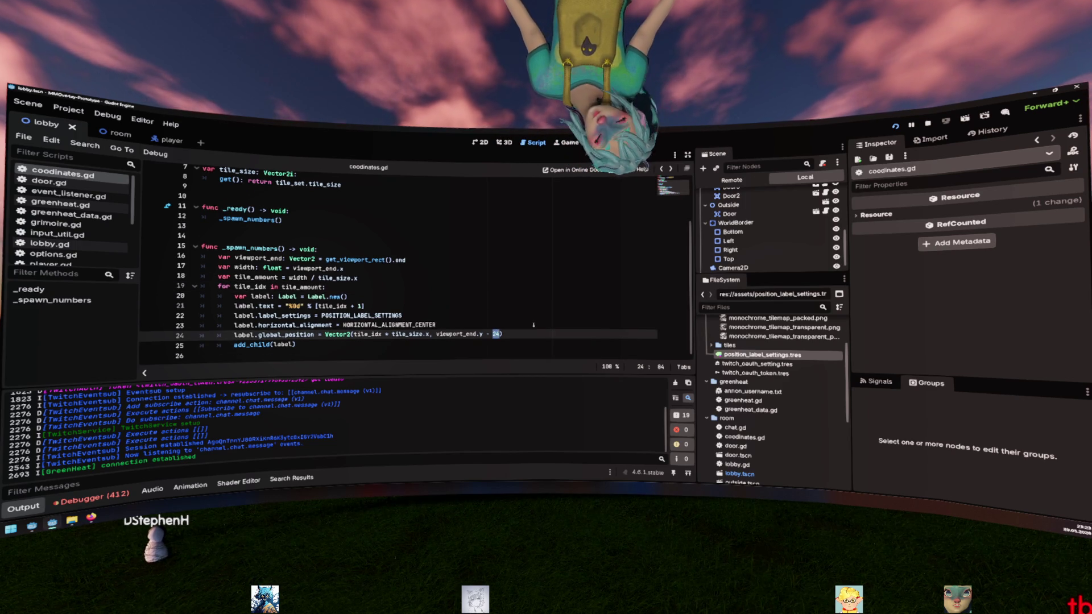
text(32)
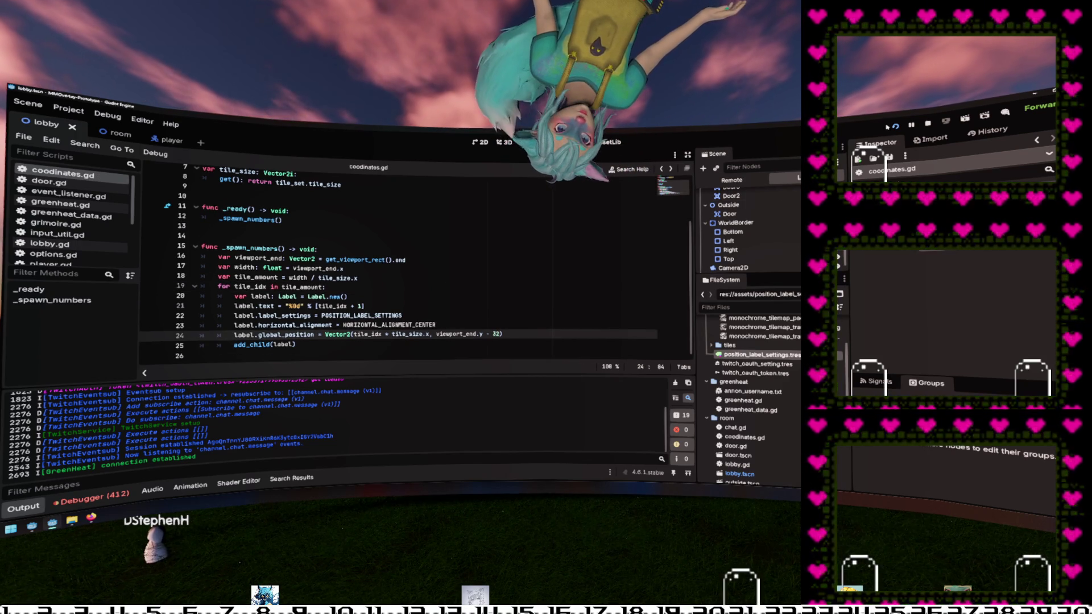
key(F5)
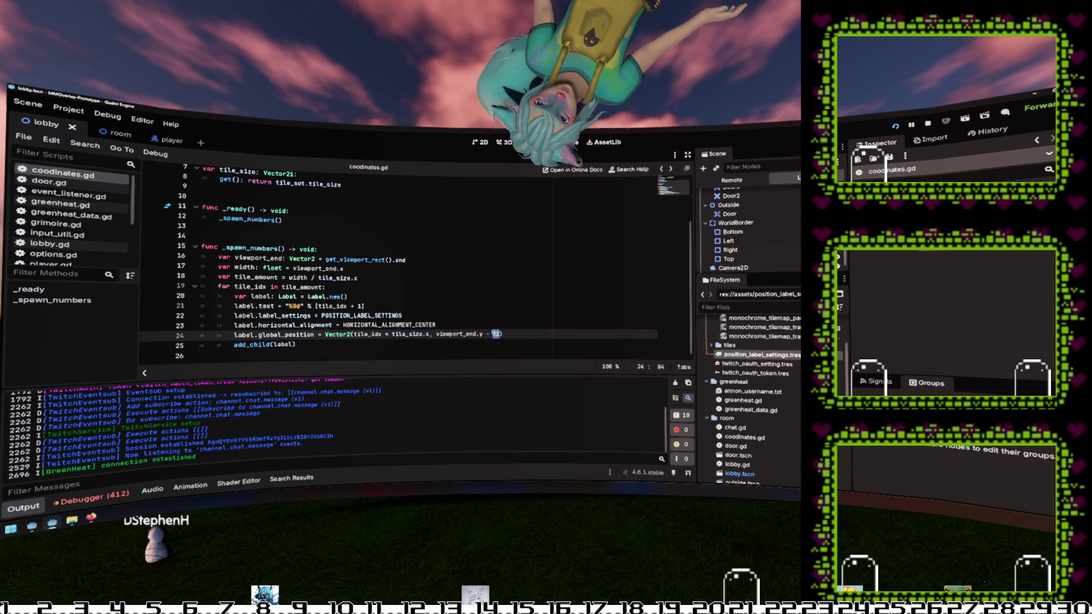
text(40)
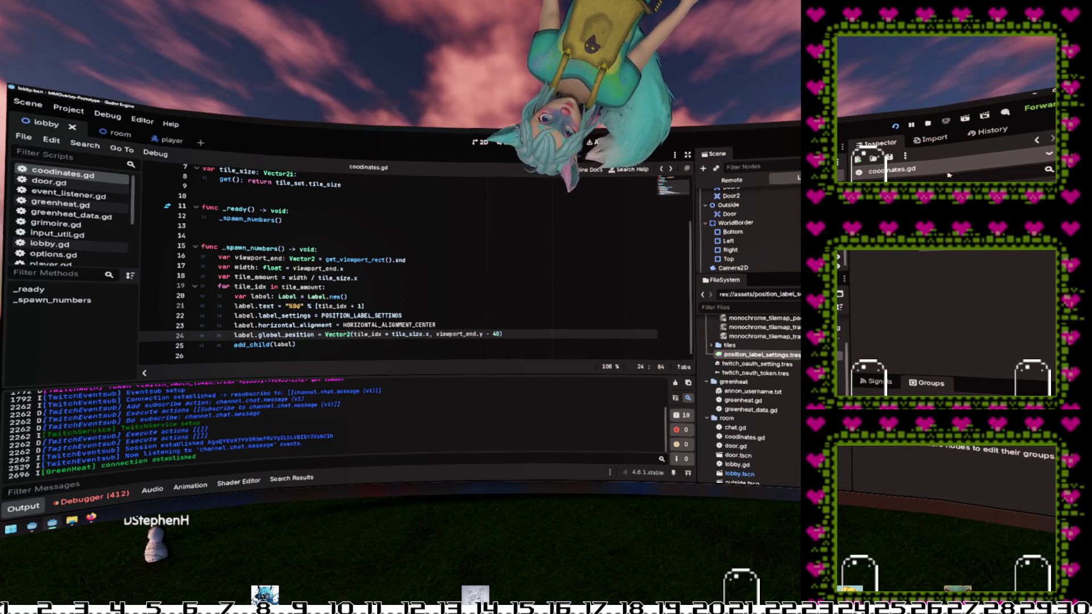
key(F8)
click(503, 142)
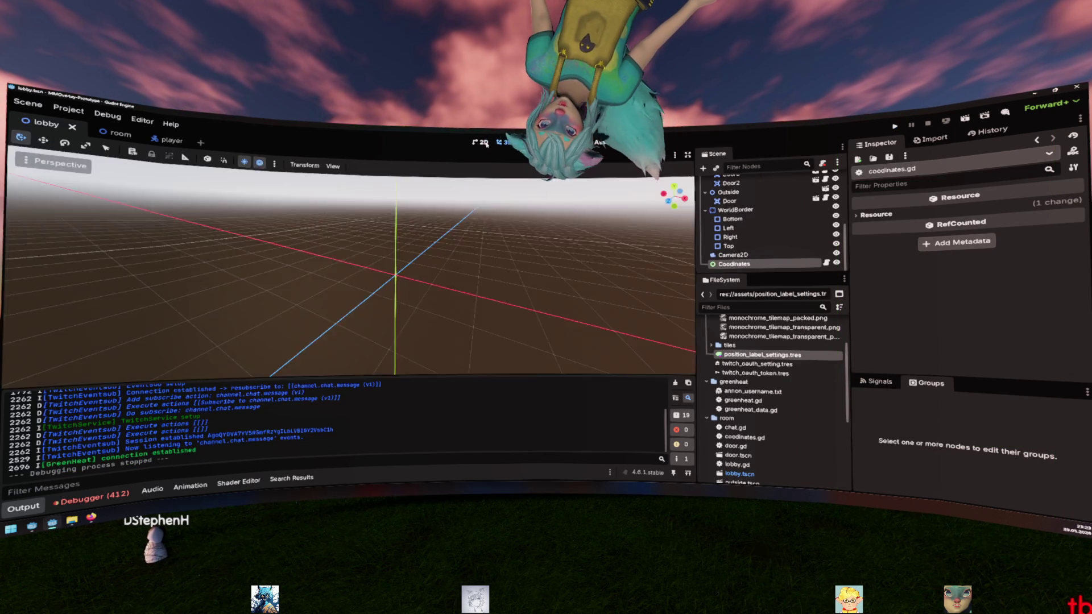
Step: Move the Outside node up 40 pixels in the 2D view
click(481, 142)
scroll(489, 319, up, 5)
click(489, 320)
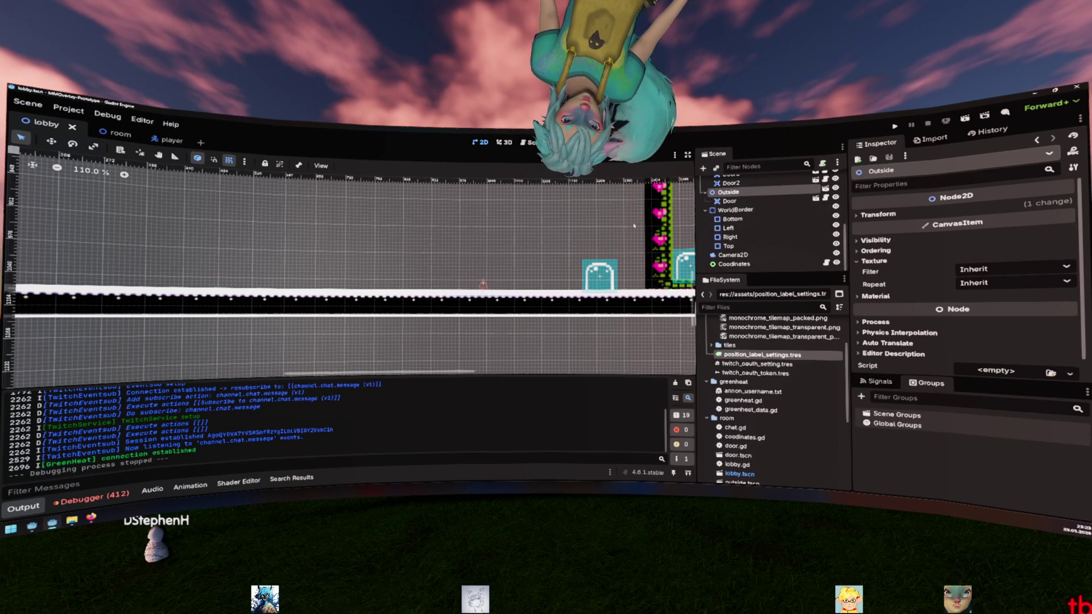
scroll(588, 271, down, 5)
drag(542, 289, 542, 273)
scroll(467, 209, down, 4)
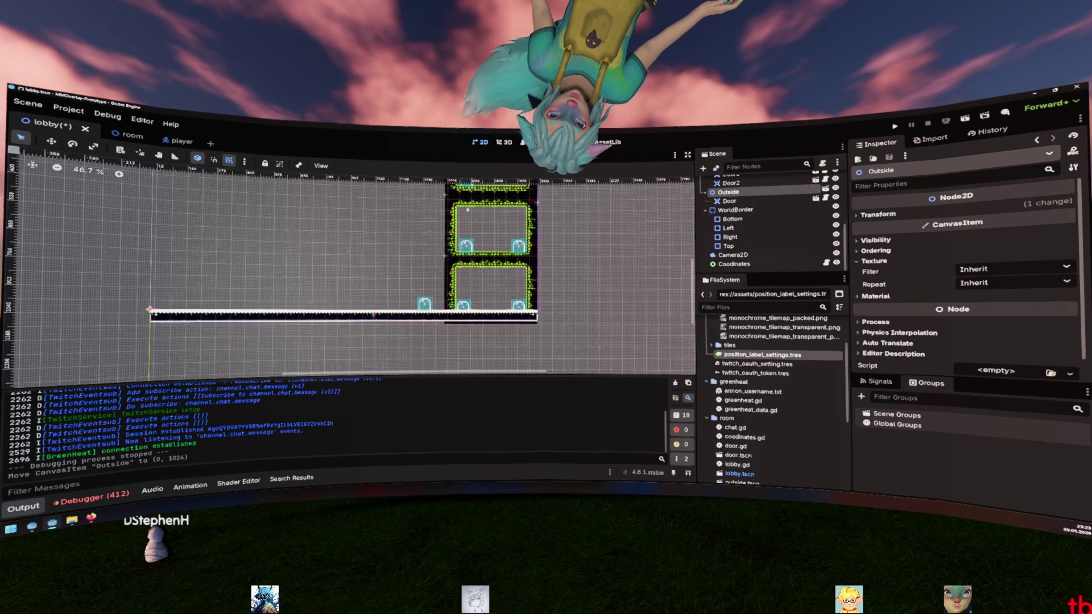
scroll(468, 209, up, 3)
scroll(467, 210, right, 1)
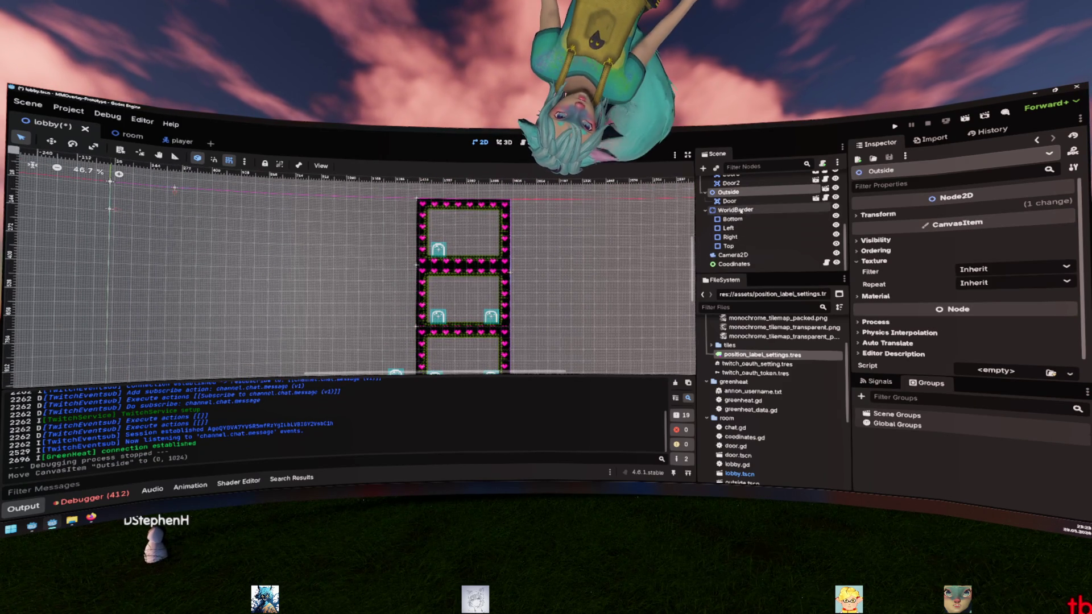
scroll(741, 212, up, 3)
Step: Move Room up 56 pixels and place Room2 on top of it
click(726, 221)
scroll(529, 293, down, 2)
drag(529, 293, 518, 275)
click(764, 212)
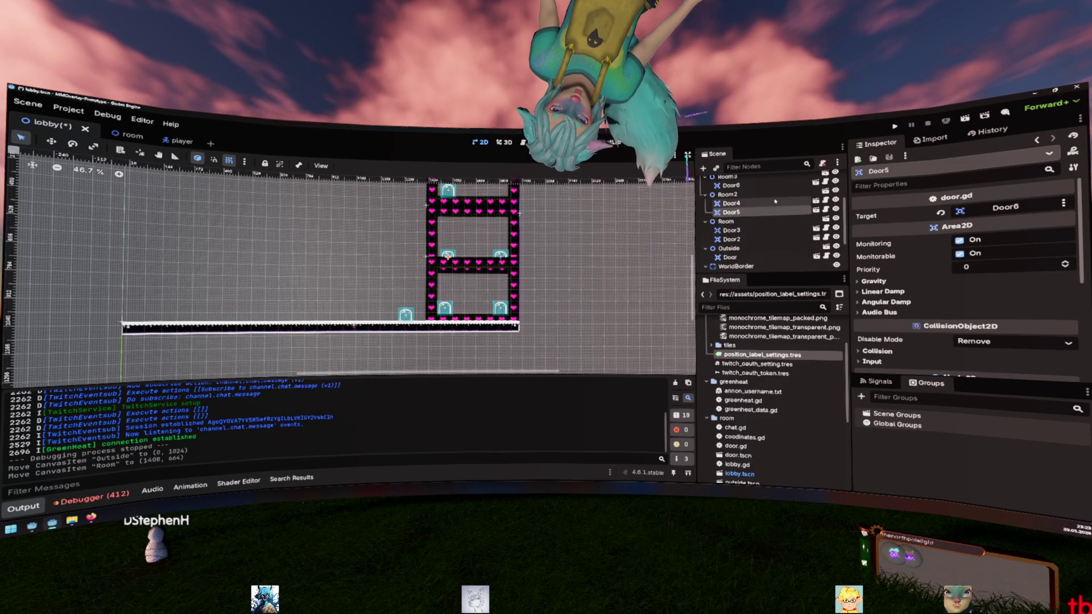
click(728, 194)
drag(513, 239, 513, 227)
click(574, 257)
scroll(574, 257, down, 1)
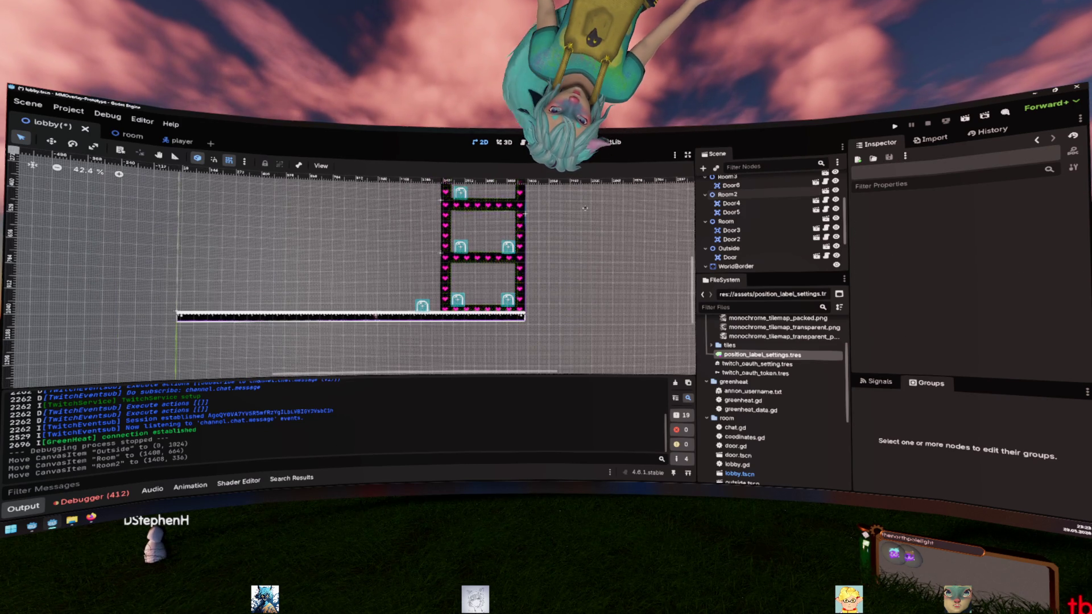
Step: Save the lobby scene and run the project to test the room layout
key(ctrl+s)
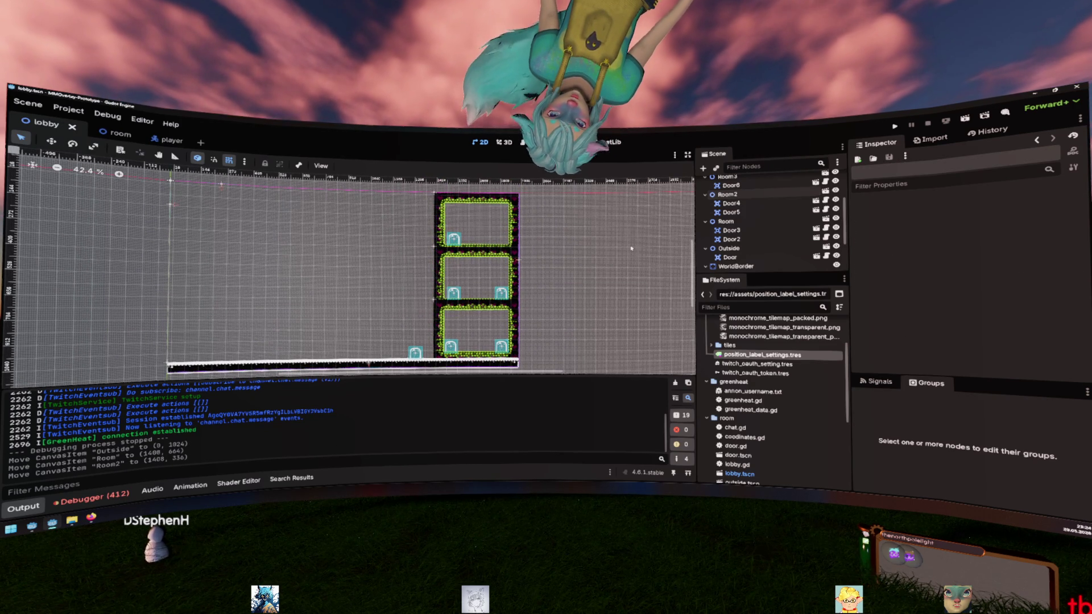
click(895, 126)
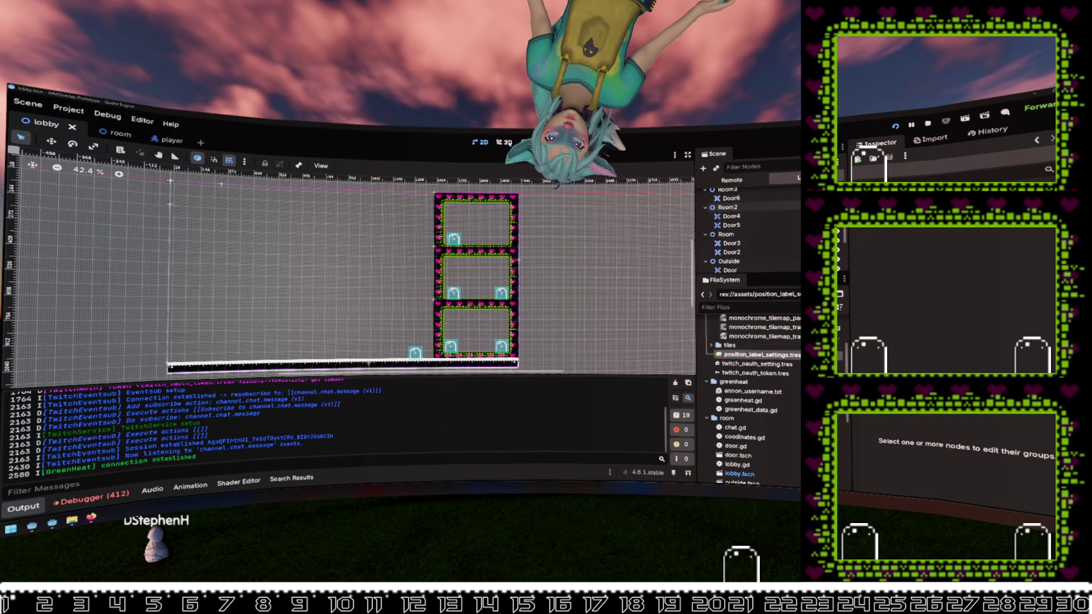
key(ctrl+F2)
key(ctrl+F3)
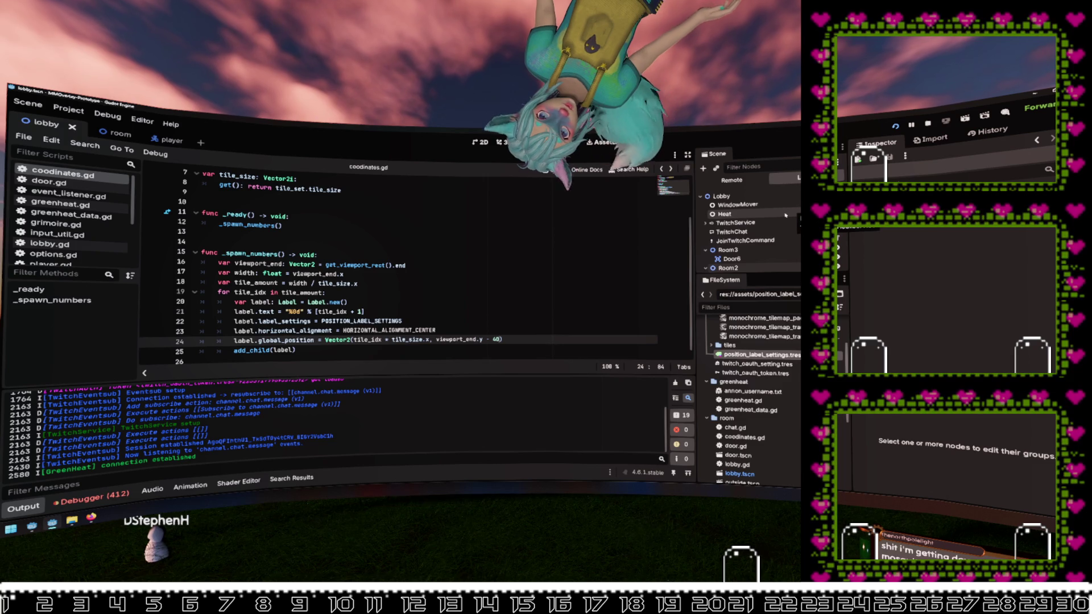
Step: Open lobby.gd and review the POSITION_FINDER preload and position_finders dictionary declarations
click(788, 215)
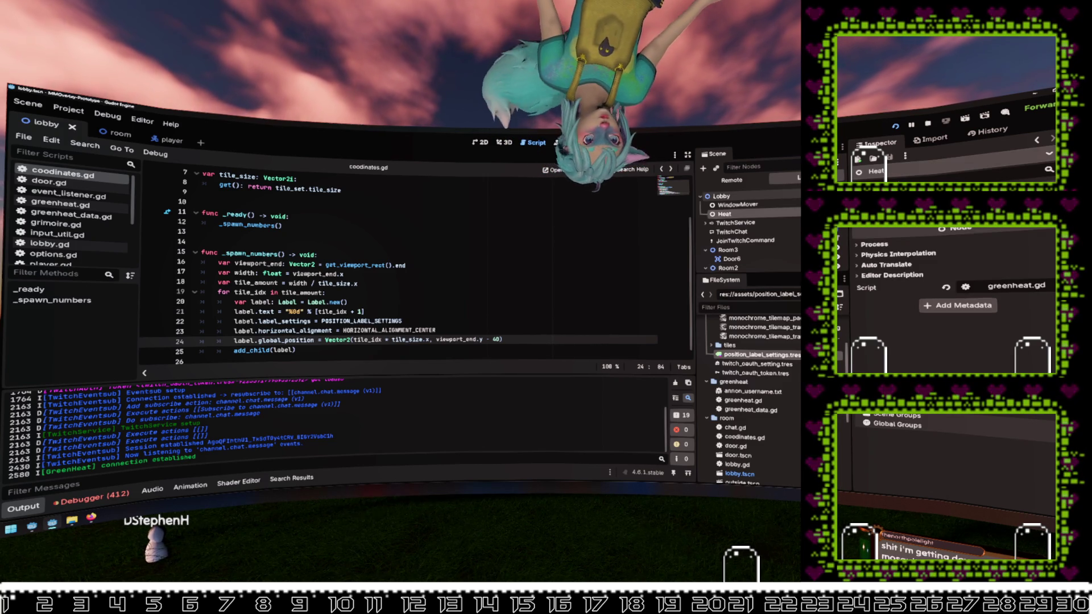
click(519, 263)
scroll(519, 263, down, 4)
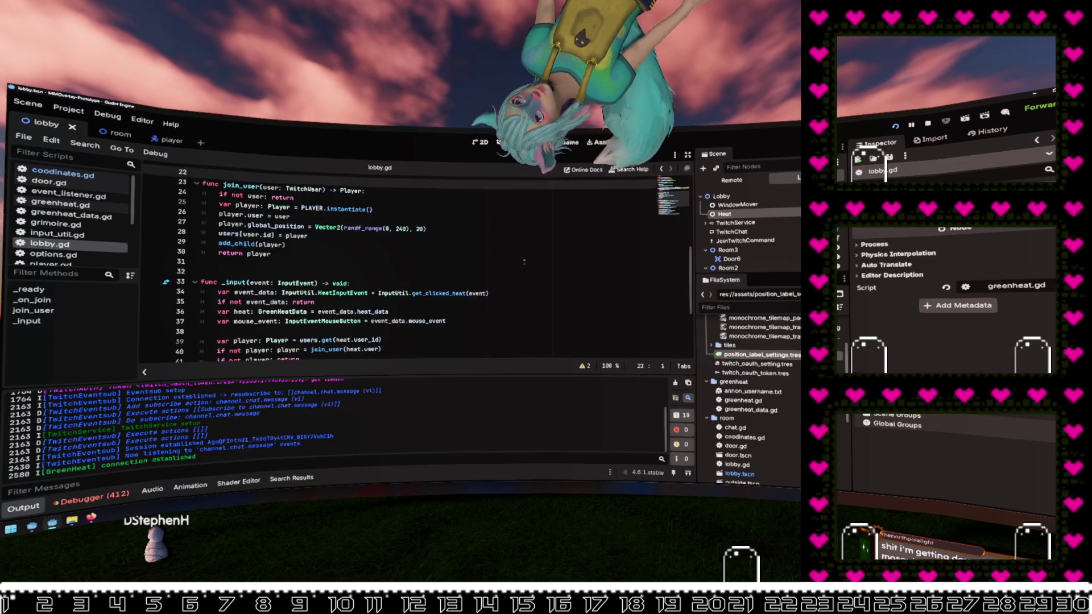
scroll(519, 263, up, 4)
scroll(519, 263, up, 3)
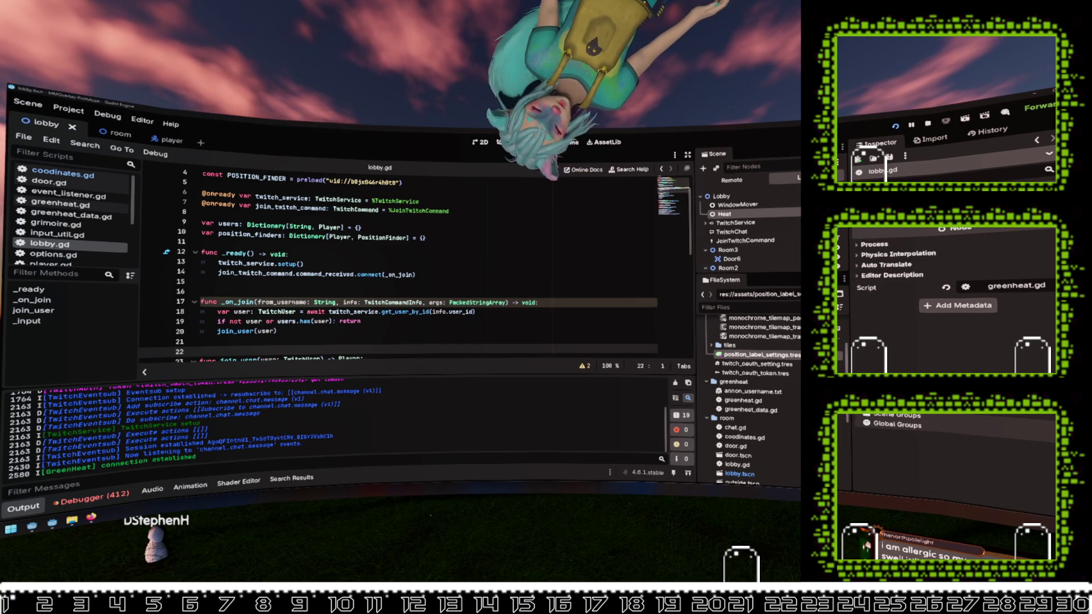
click(433, 237)
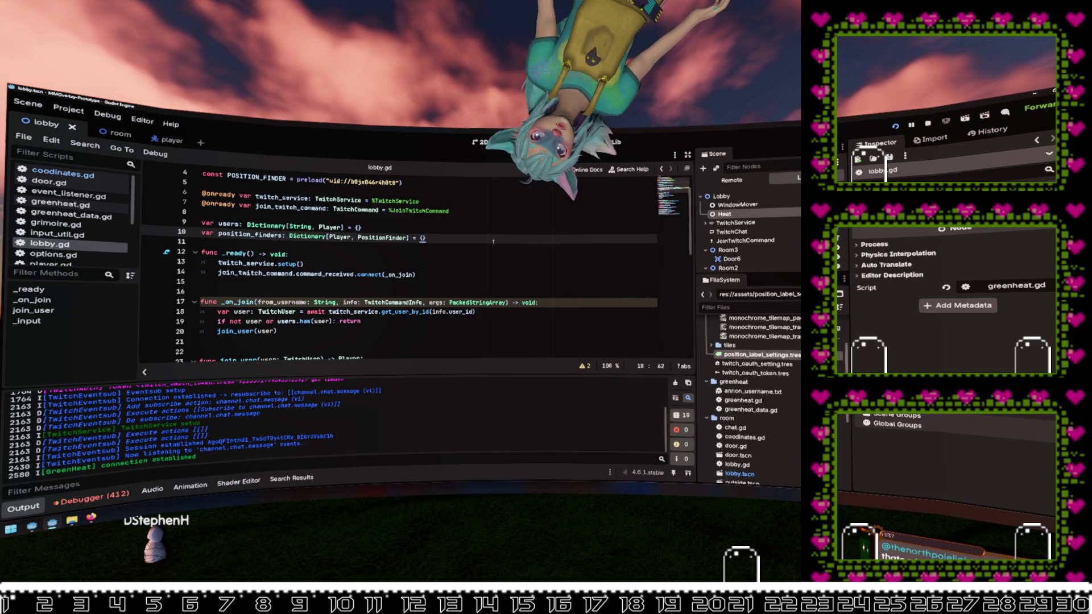
scroll(492, 240, down, 1)
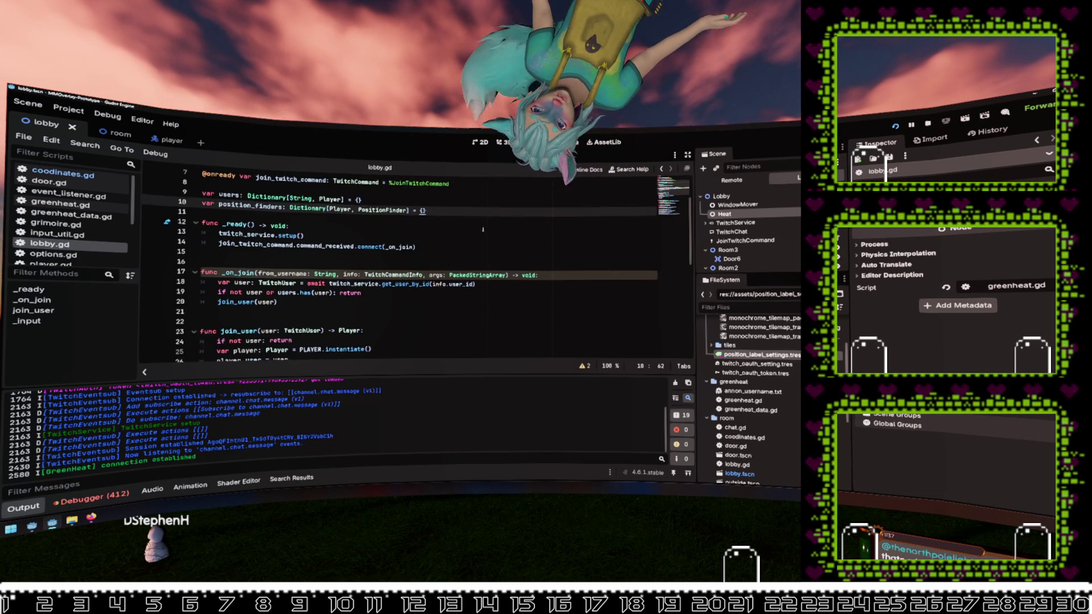
key(Down)
key(Down)
scroll(477, 234, down, 1)
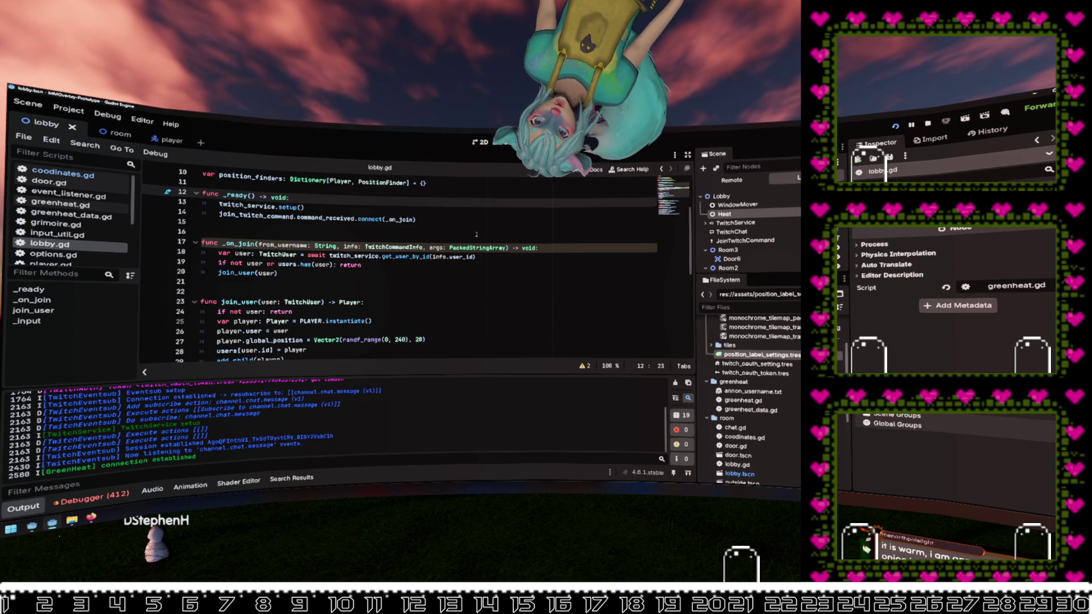
click(477, 233)
scroll(472, 239, down, 2)
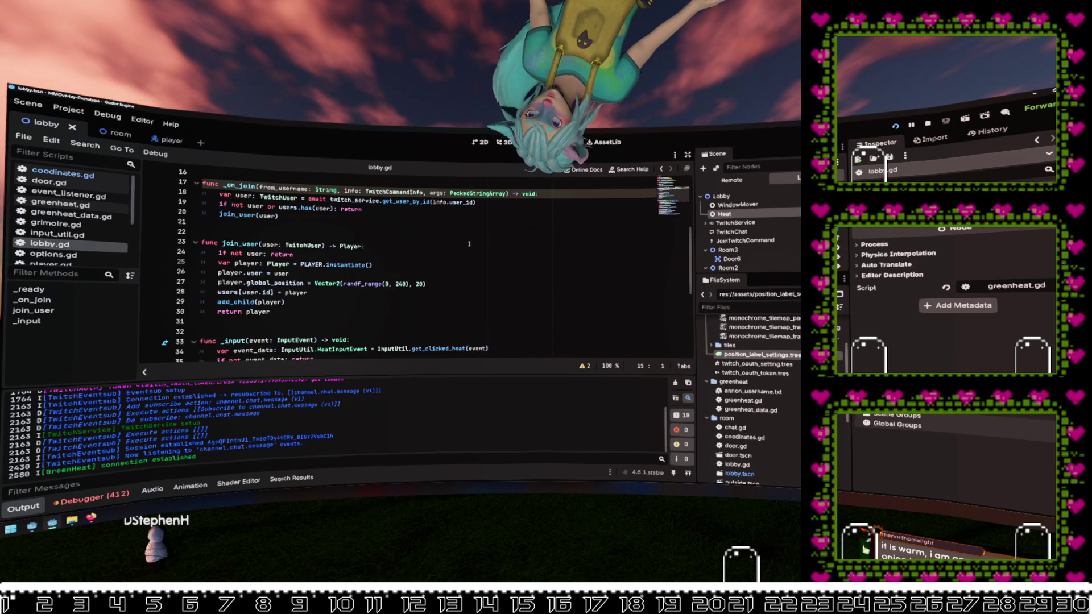
scroll(469, 244, up, 4)
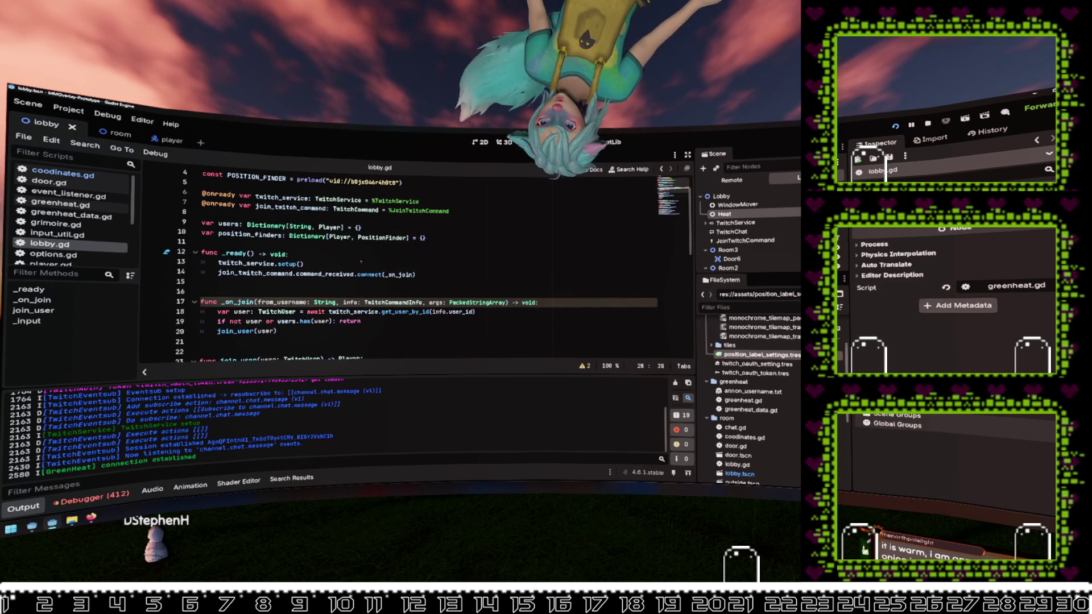
click(469, 254)
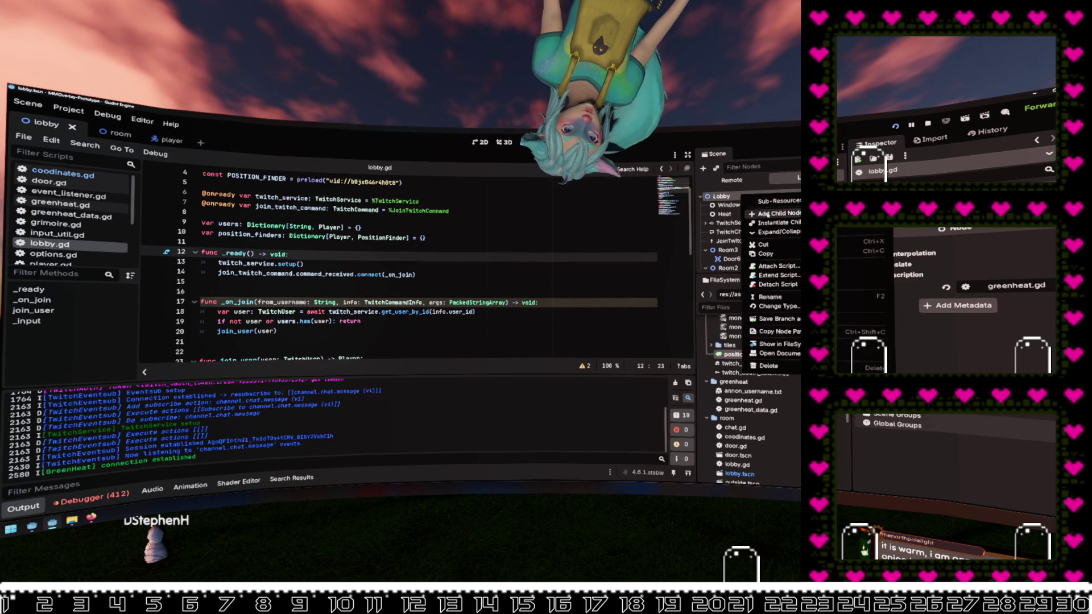
Step: Create a TwitchCommand under the lobby root, rename it MoveTwitchCommand, and enable its unique name
key(ctrl+a)
text(vb)
text(comman)
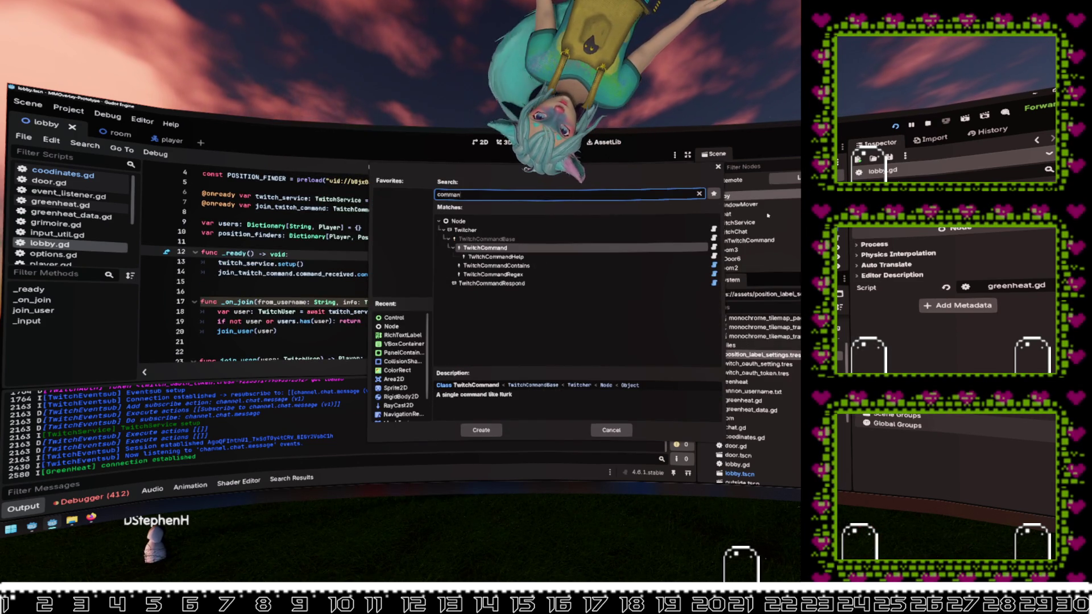
key(Return)
drag(739, 256, 744, 236)
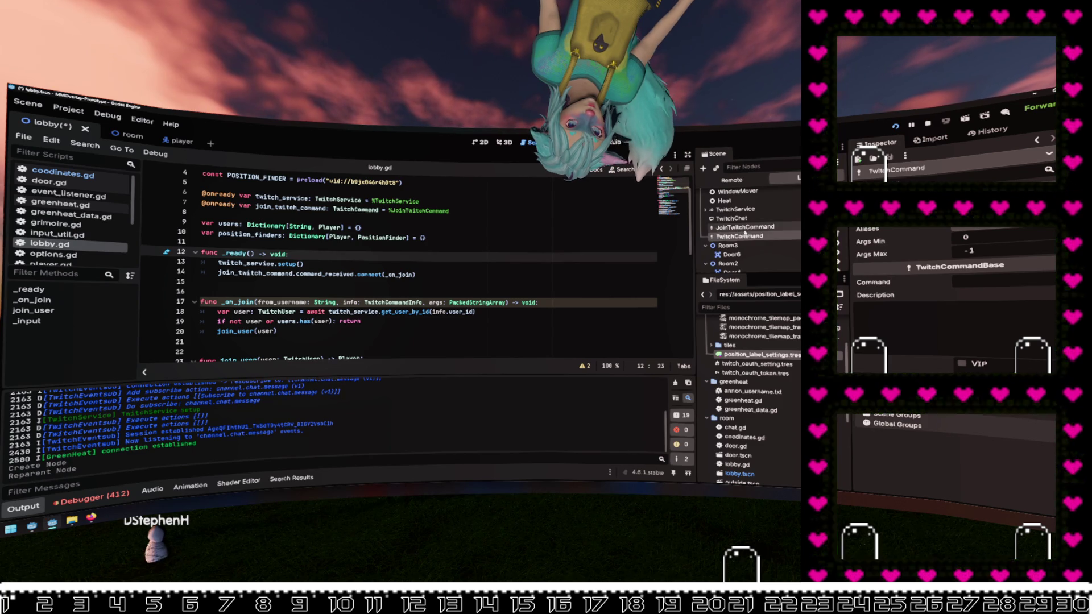
click(744, 236)
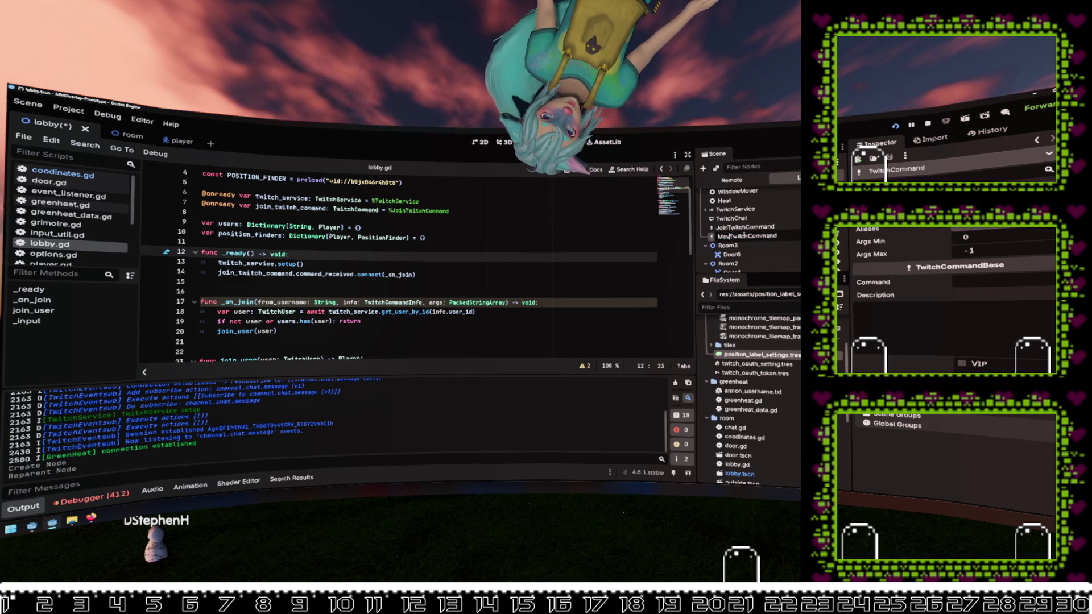
key(Return)
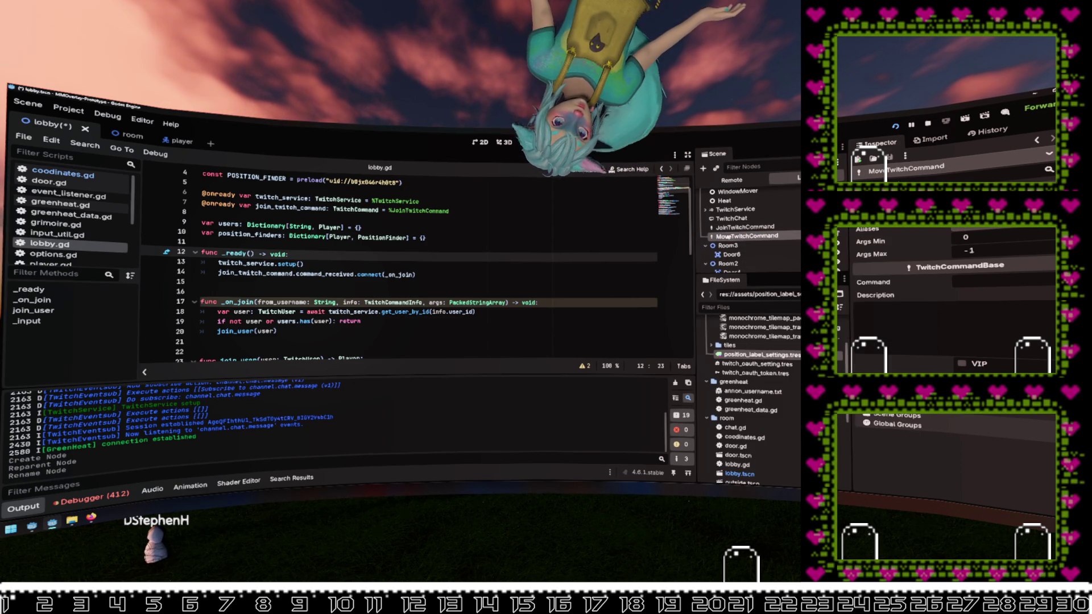
key(ctrl+shift+u)
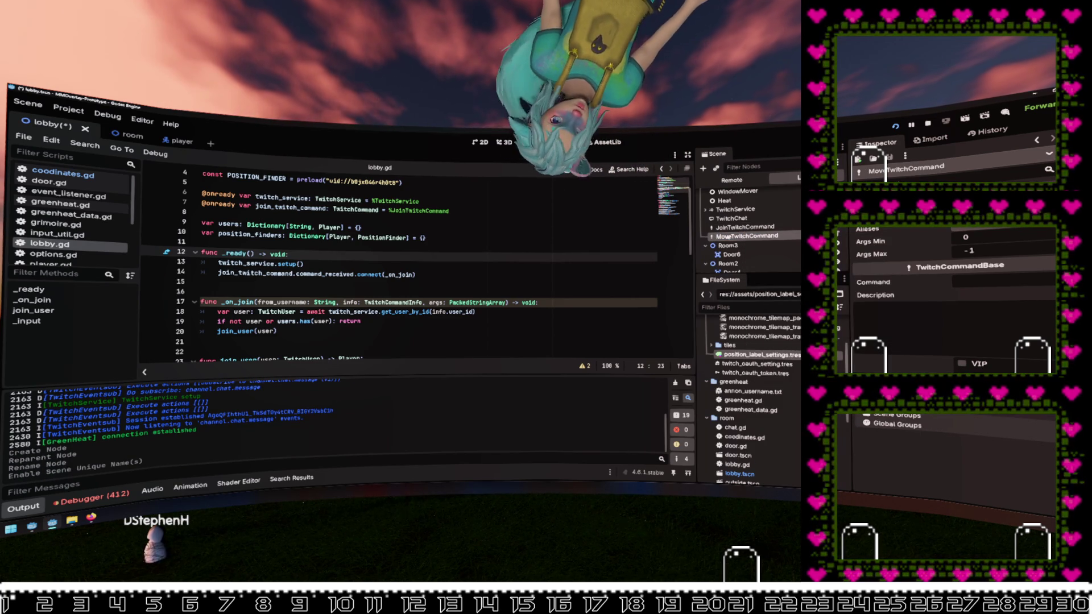
drag(729, 236, 396, 222)
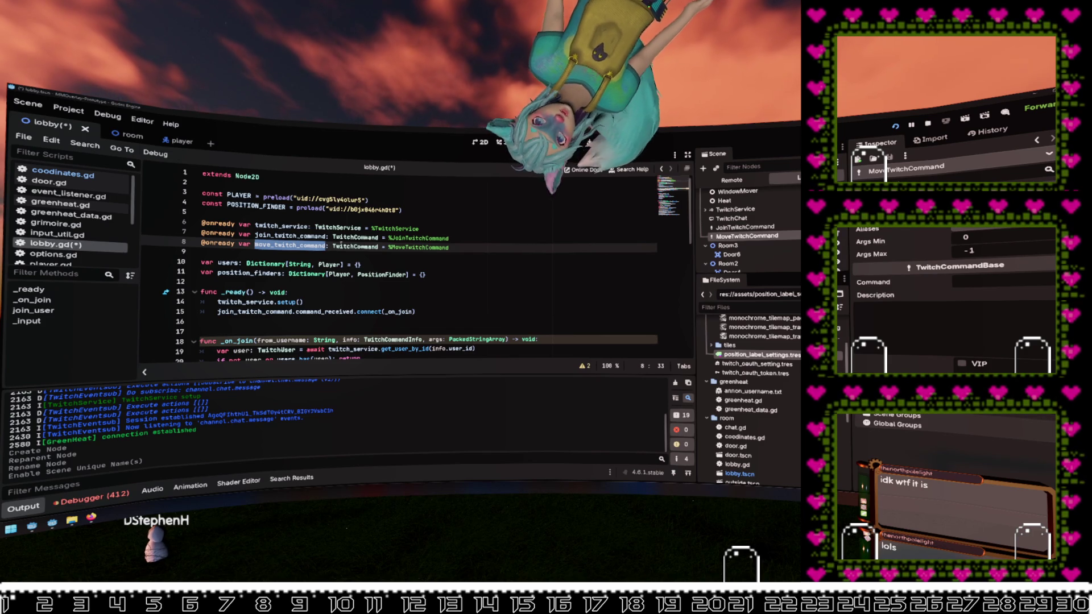
click(440, 310)
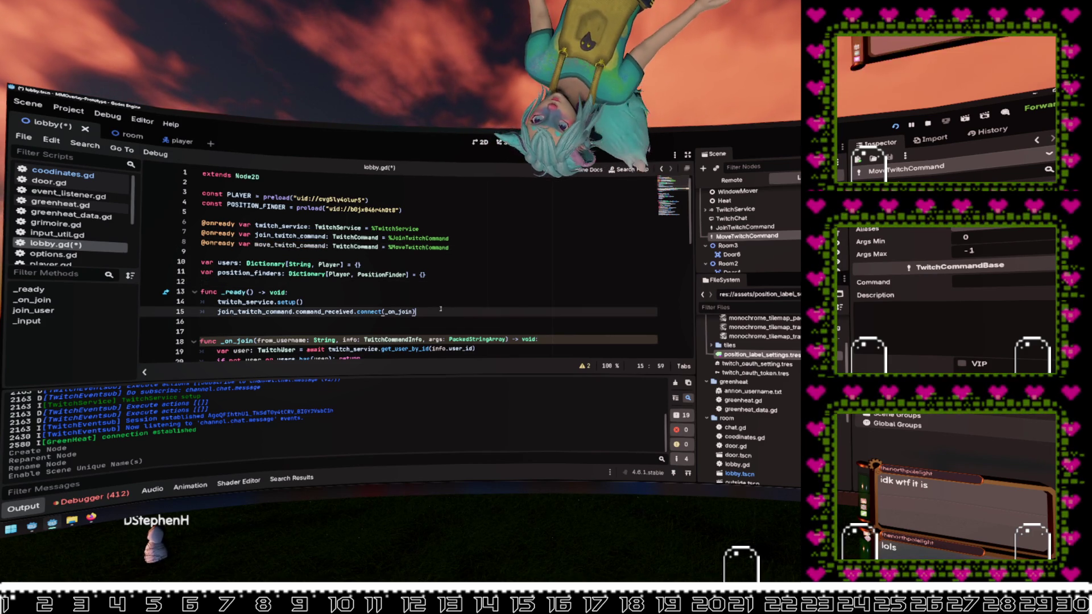
Step: In _ready, add move_twitch_command.command_received.connect(_on_move)
key(Return)
text(move_twitch_command.command)
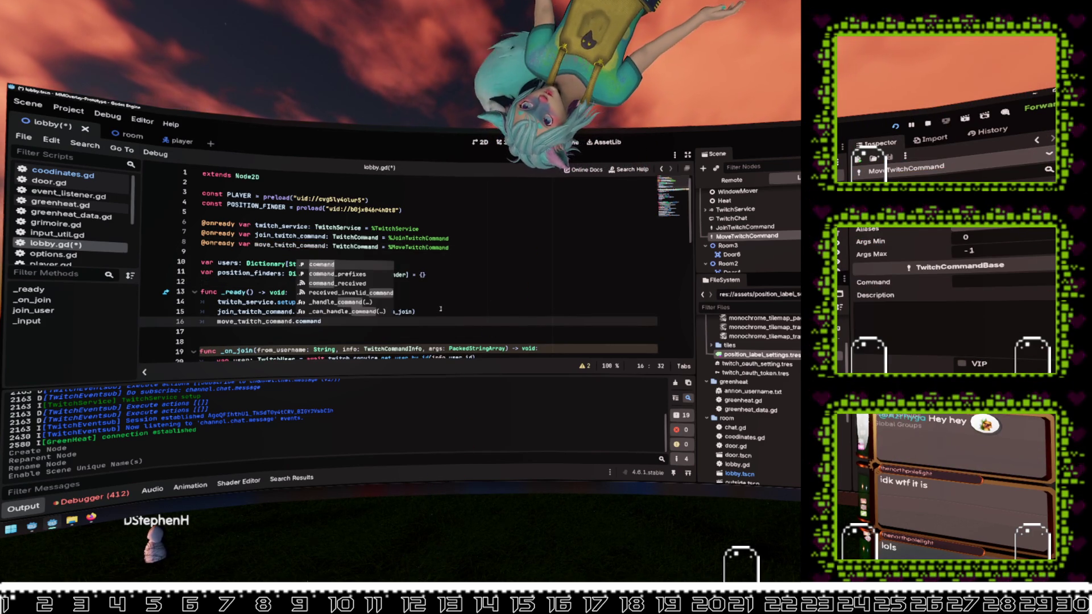
key(Down)
key(Down)
key(Return)
text(co)
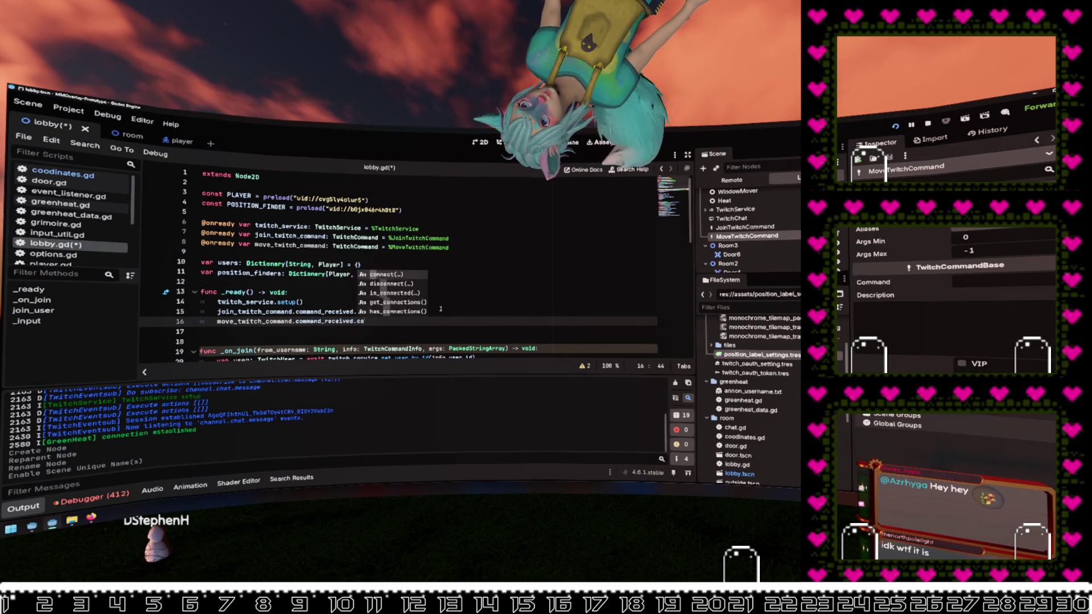
text(nnect(__move))
Step: Declare func _on_move at the script end with _on_join's parameters (from_username, info, args)
key(ctrl+End)
text(func _on_move)
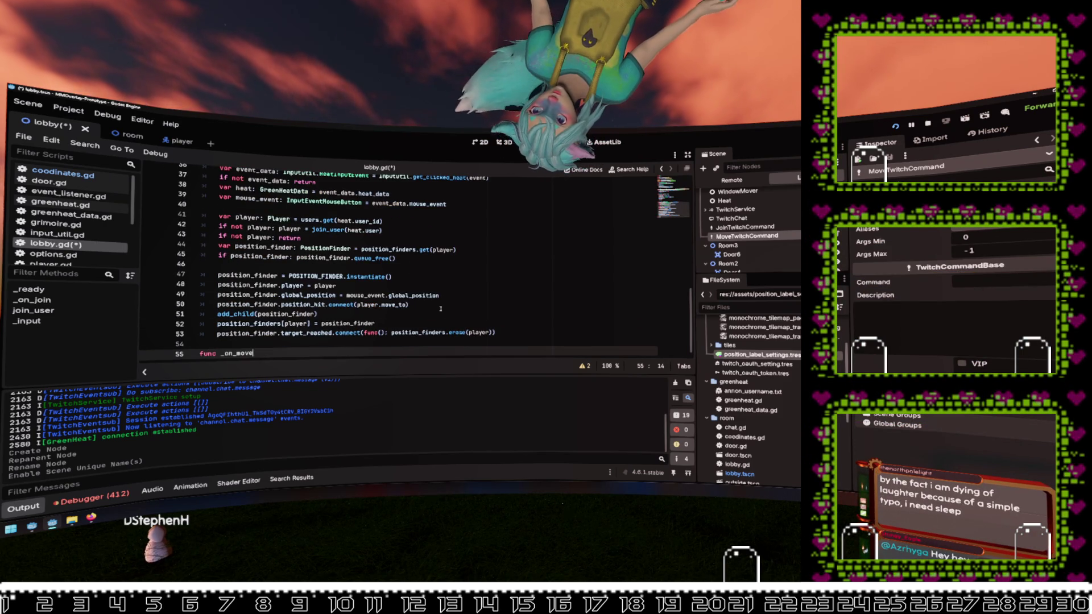
text(() -> void:)
key(Return)
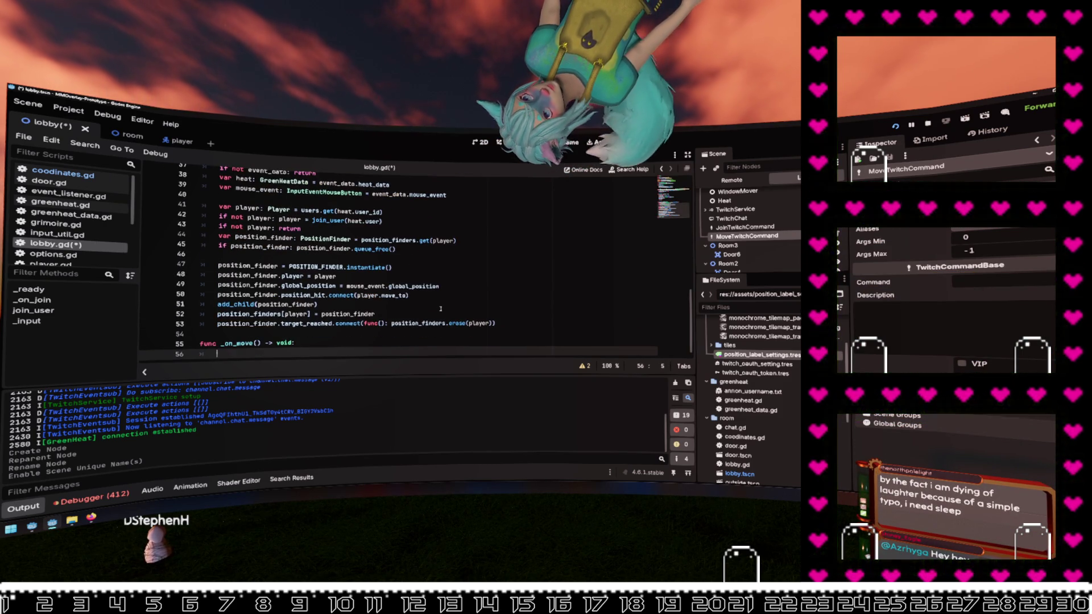
scroll(440, 309, up, 9)
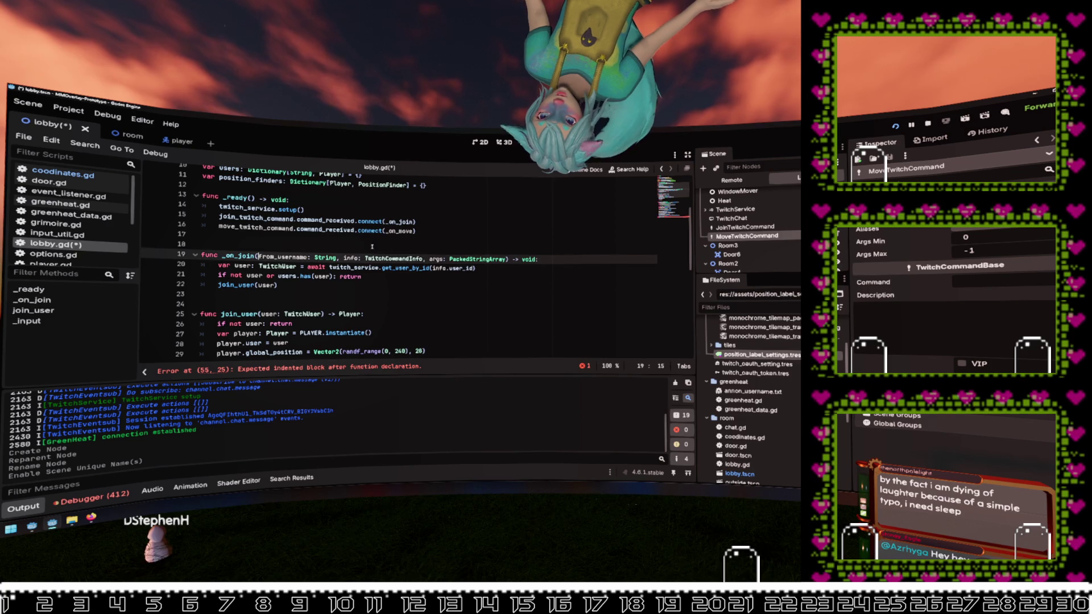
drag(258, 258, 508, 260)
key(ctrl+c)
scroll(512, 264, down, 9)
click(236, 342)
key(ctrl+v)
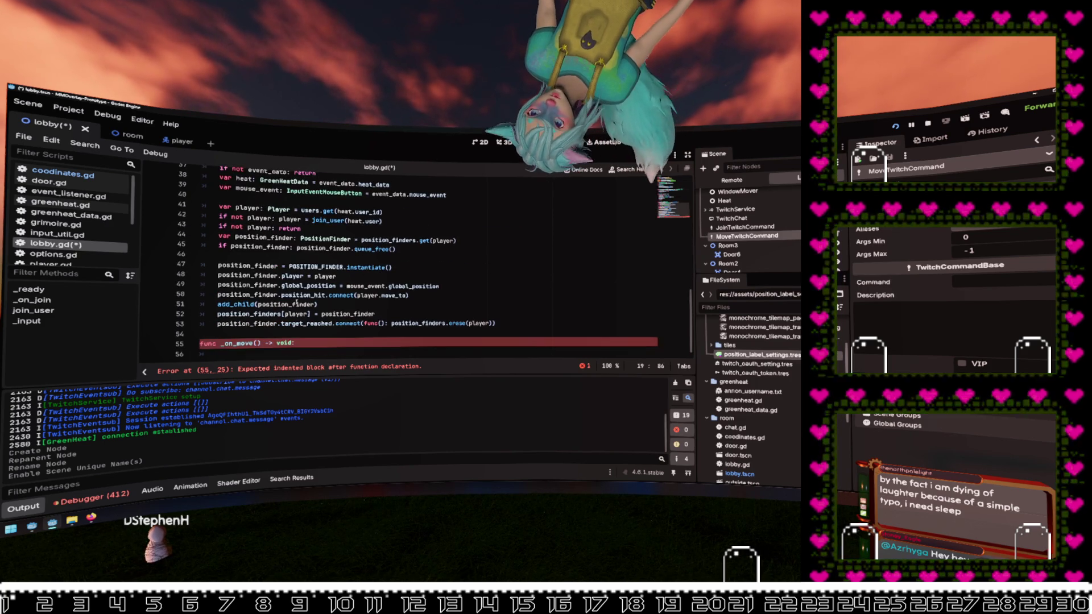
click(584, 340)
key(Return)
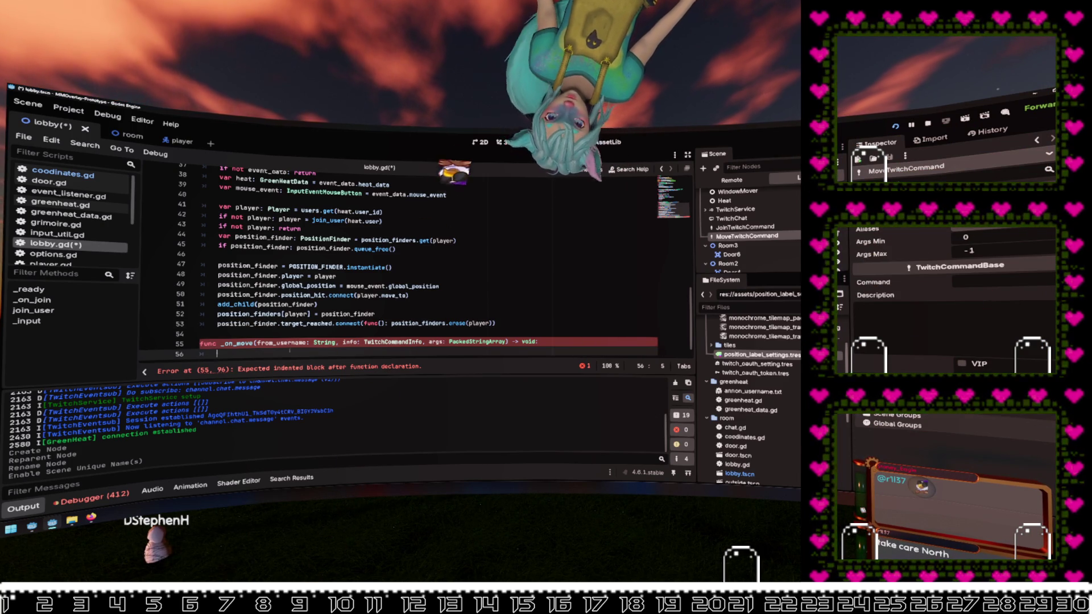
Step: Add blank lines above the _on_move declaration for spacing
scroll(296, 342, down, 1)
click(305, 333)
click(303, 324)
key(Return)
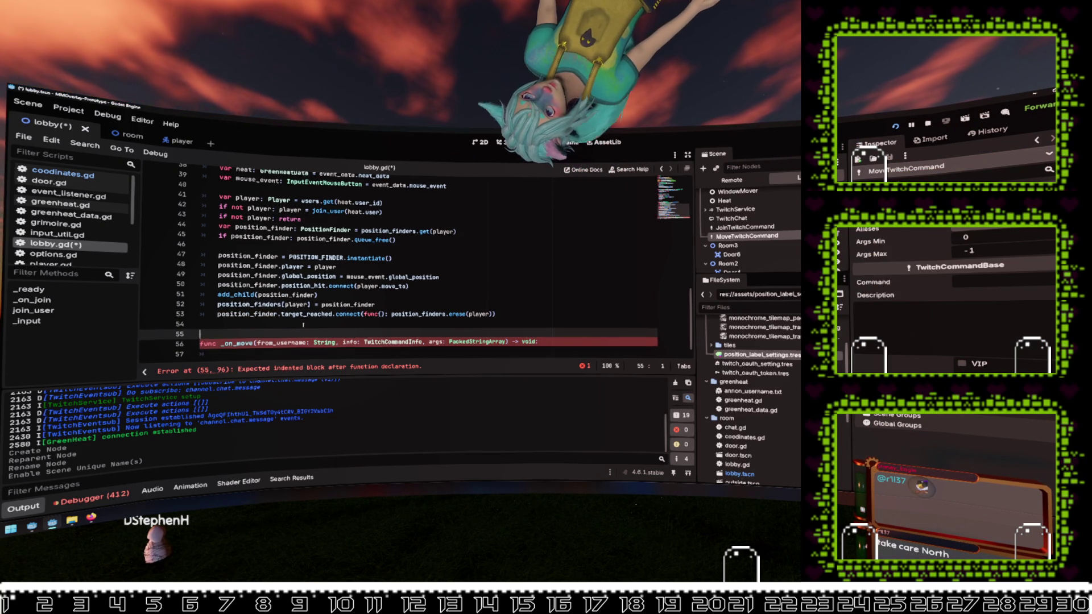
key(Down)
key(Down)
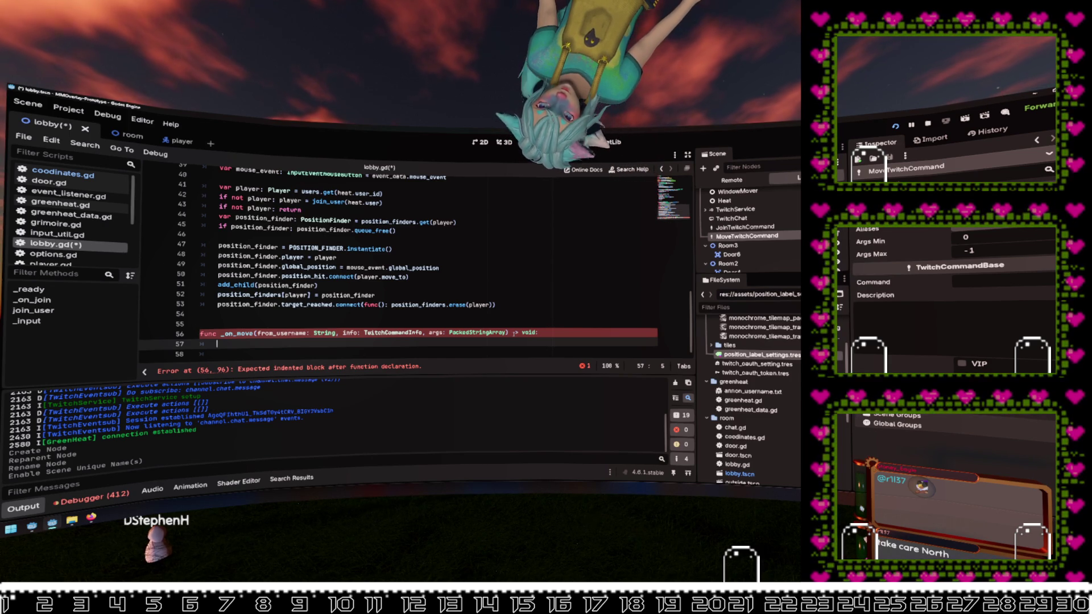
Step: Paste _on_join's body (get_user_by_id, has check, join_user) into _on_move
scroll(512, 333, up, 10)
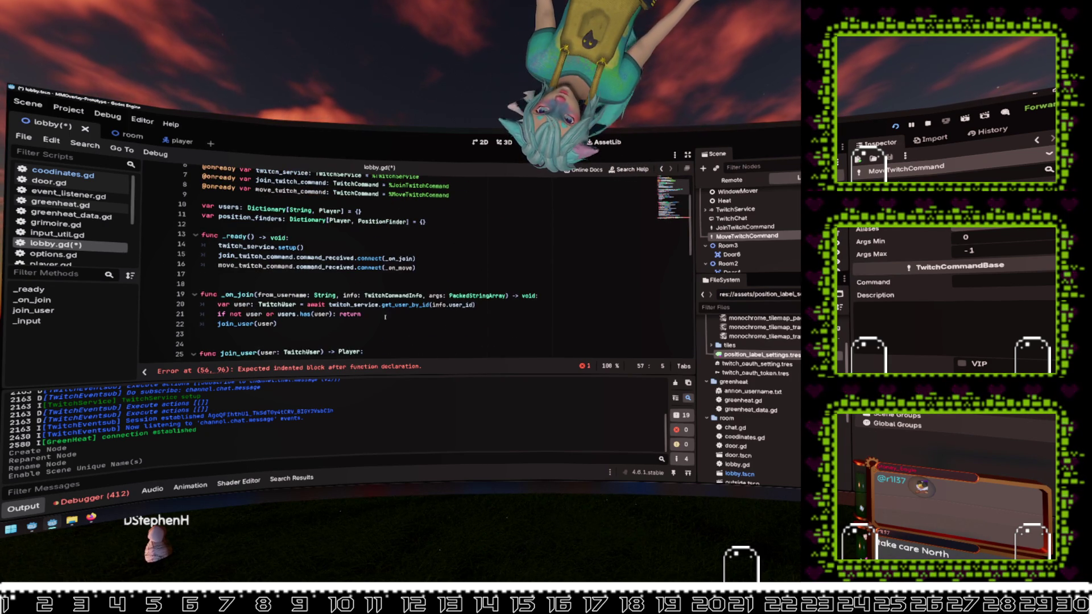
double_click(249, 324)
drag(296, 323, 275, 289)
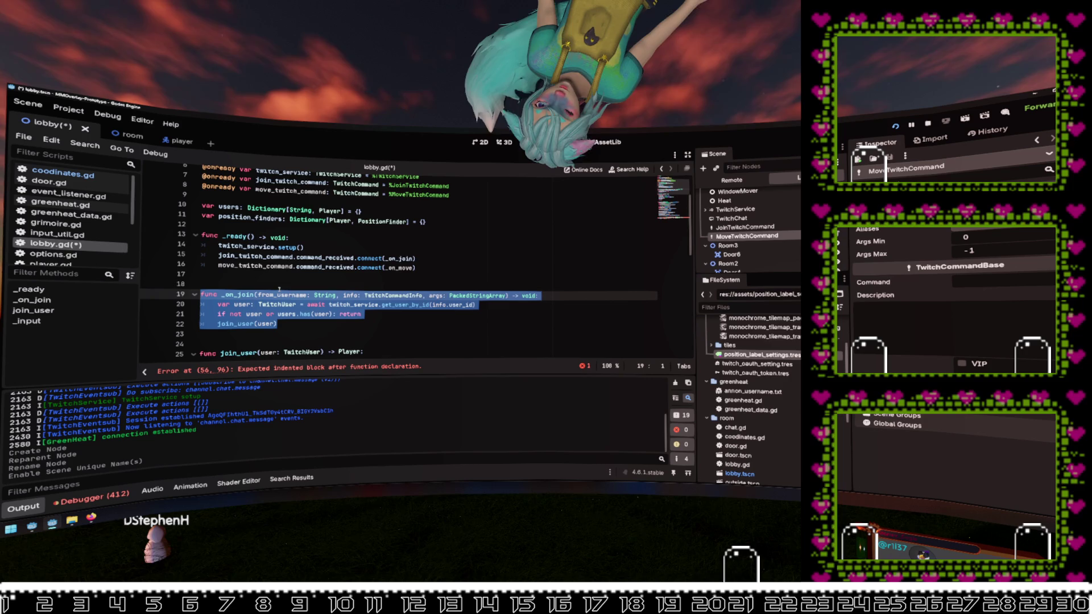
key(ctrl+End)
key(BackSpace)
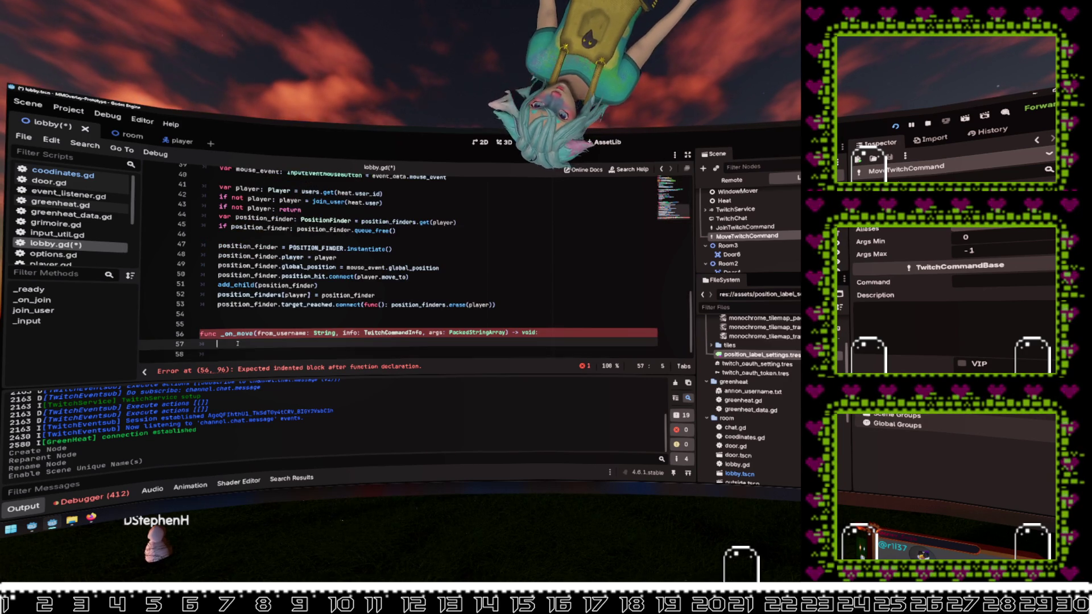
key(ctrl+v)
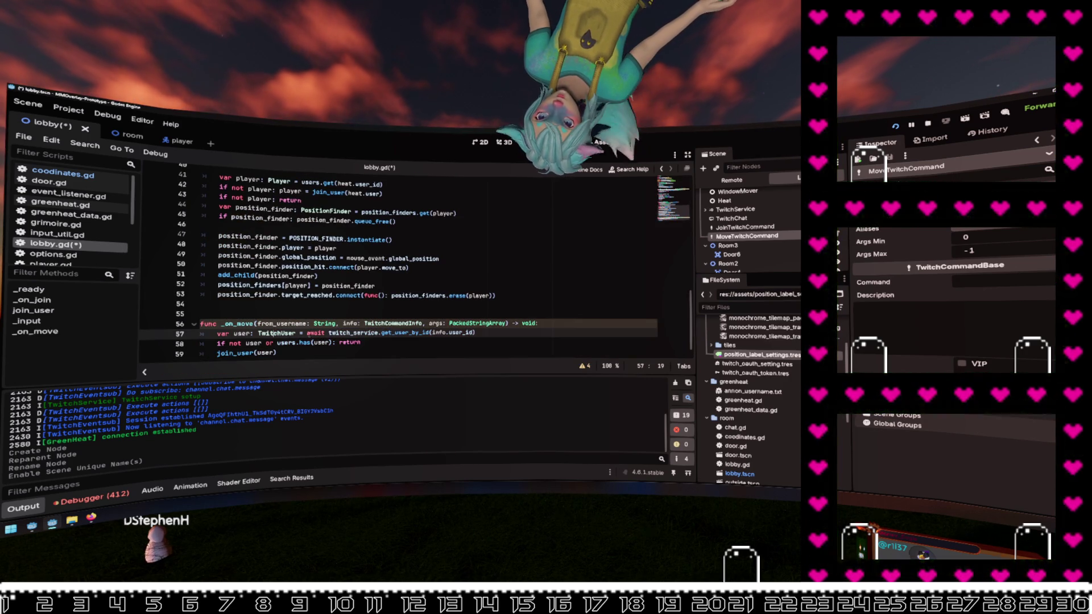
click(370, 344)
click(384, 353)
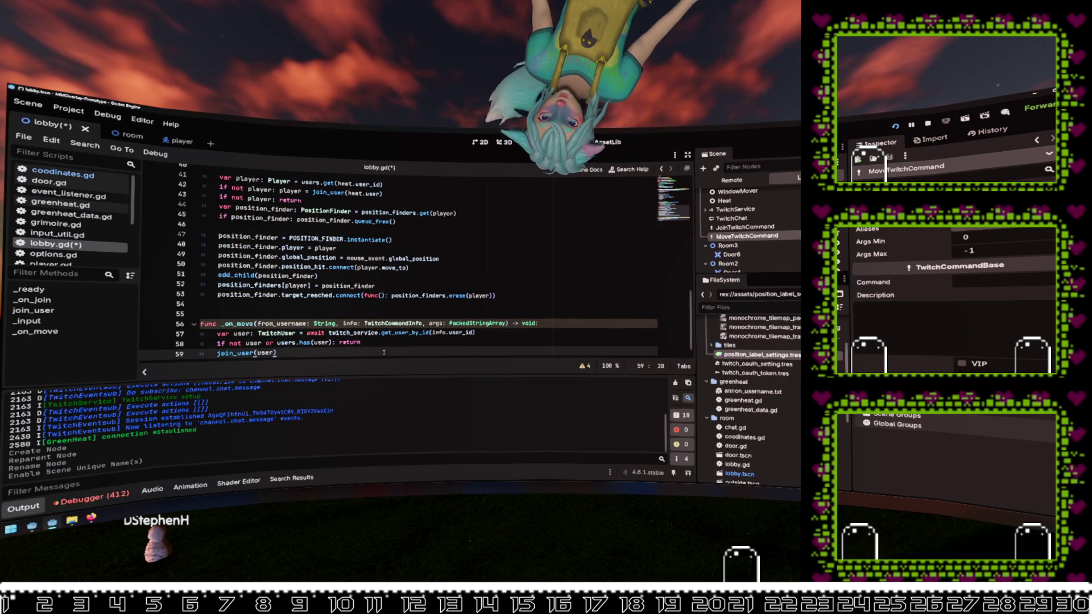
scroll(384, 352, up, 10)
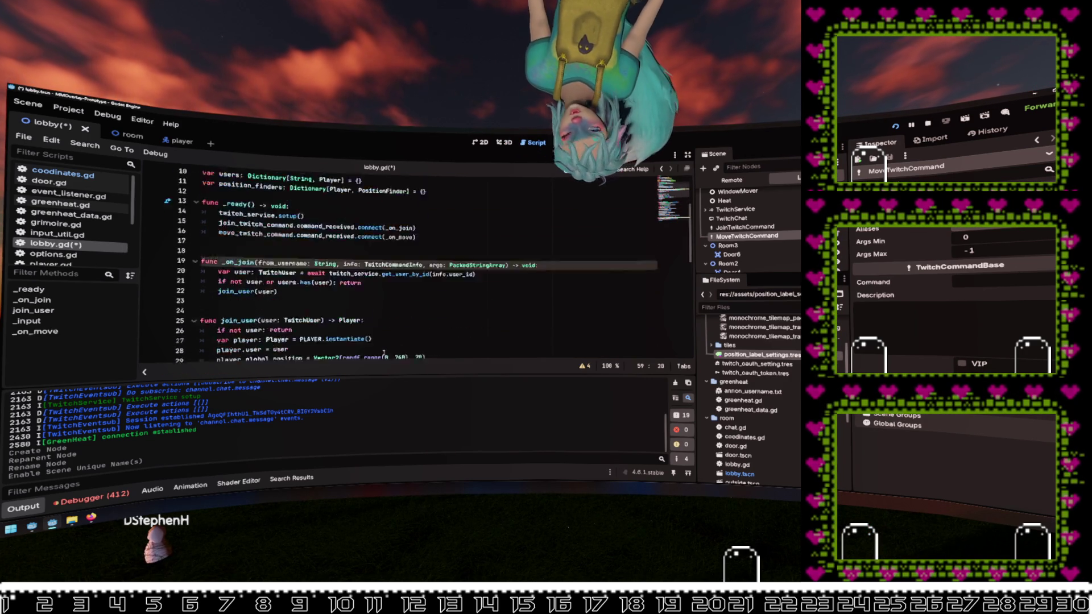
Step: Duplicate the move command connection line in _ready
click(357, 265)
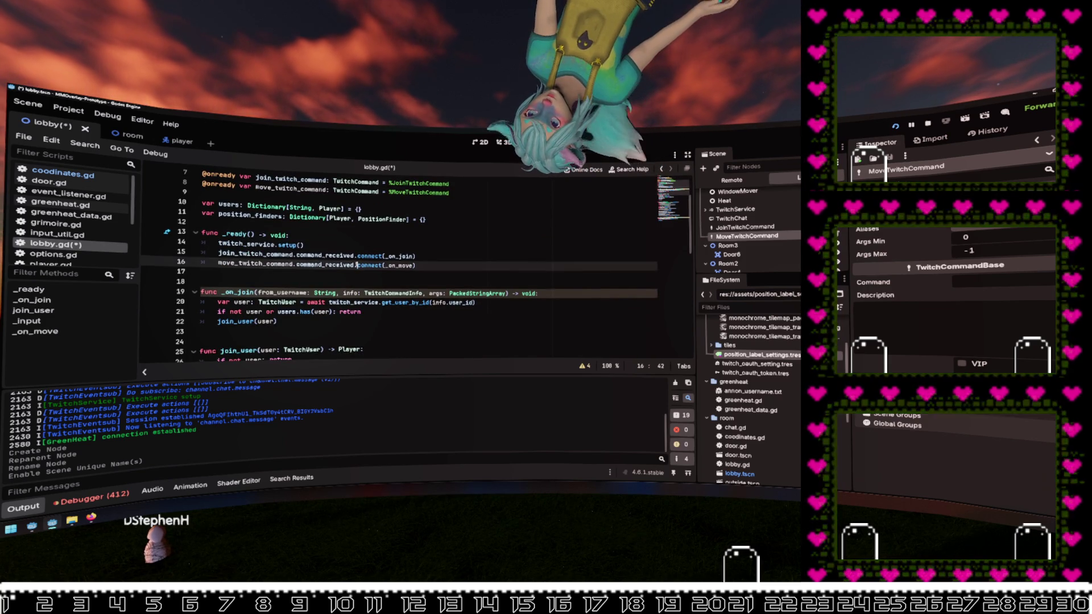
key(ctrl+shift+d)
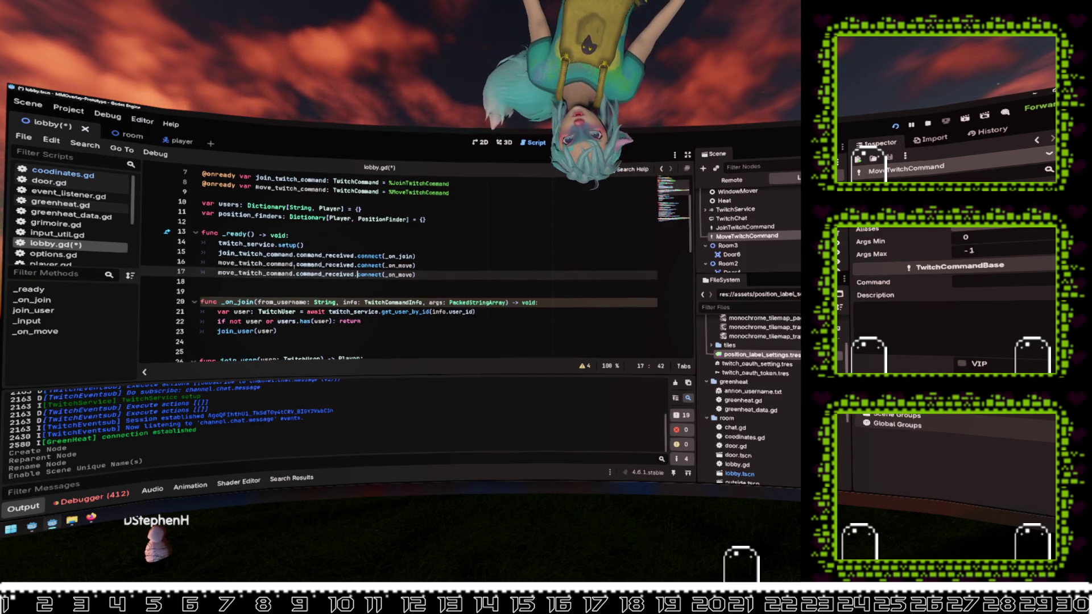
double_click(255, 254)
key(ctrl+c)
double_click(250, 264)
key(ctrl+v)
Step: Make the duplicated line connect move_twitch_command.command_received to _on_join
click(241, 273)
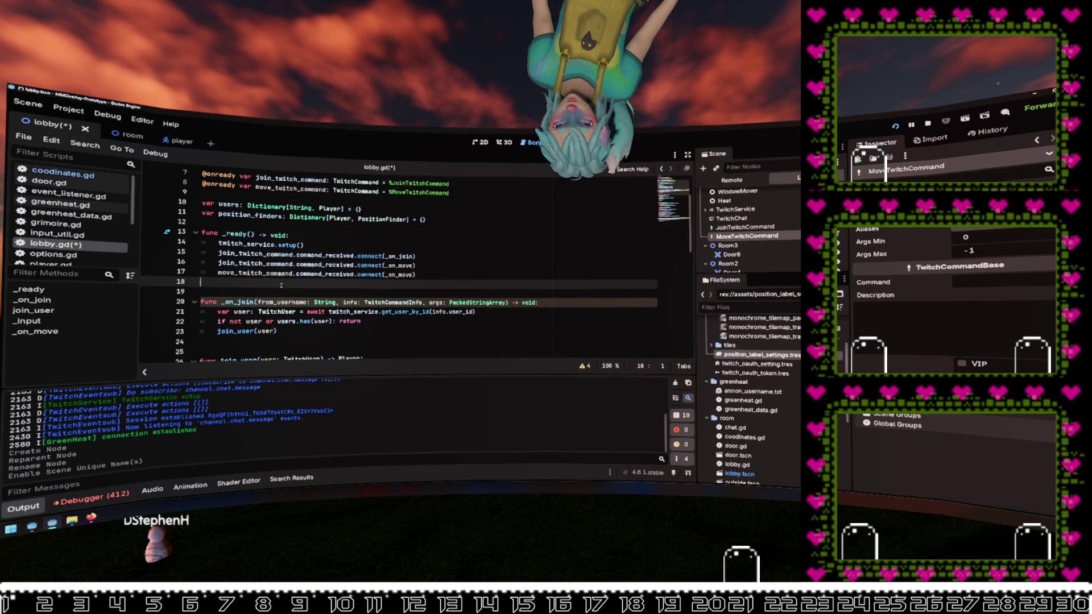
drag(415, 265, 202, 263)
double_click(254, 264)
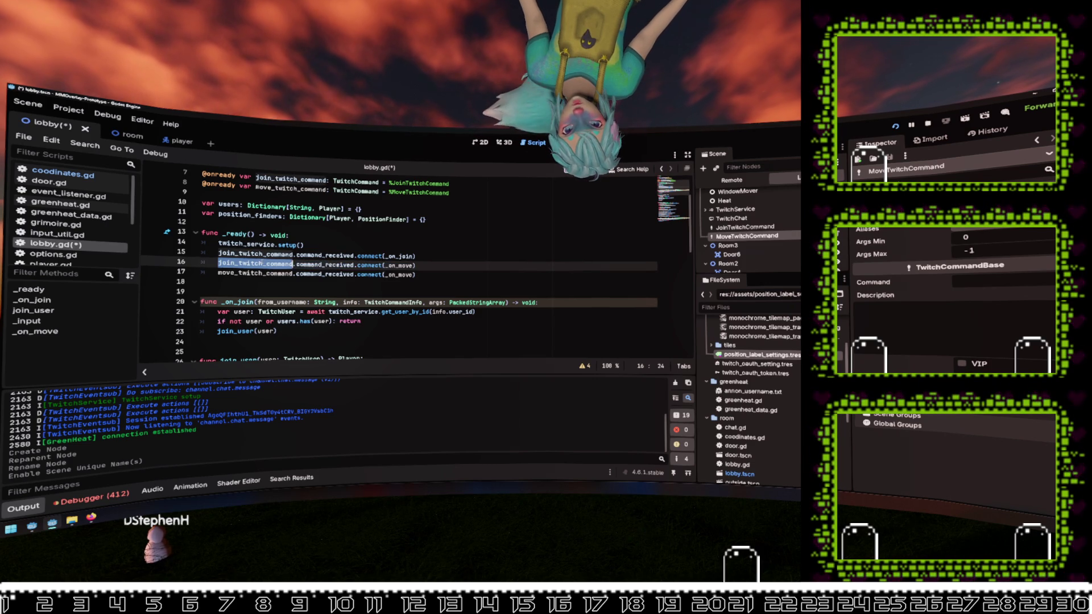
double_click(401, 264)
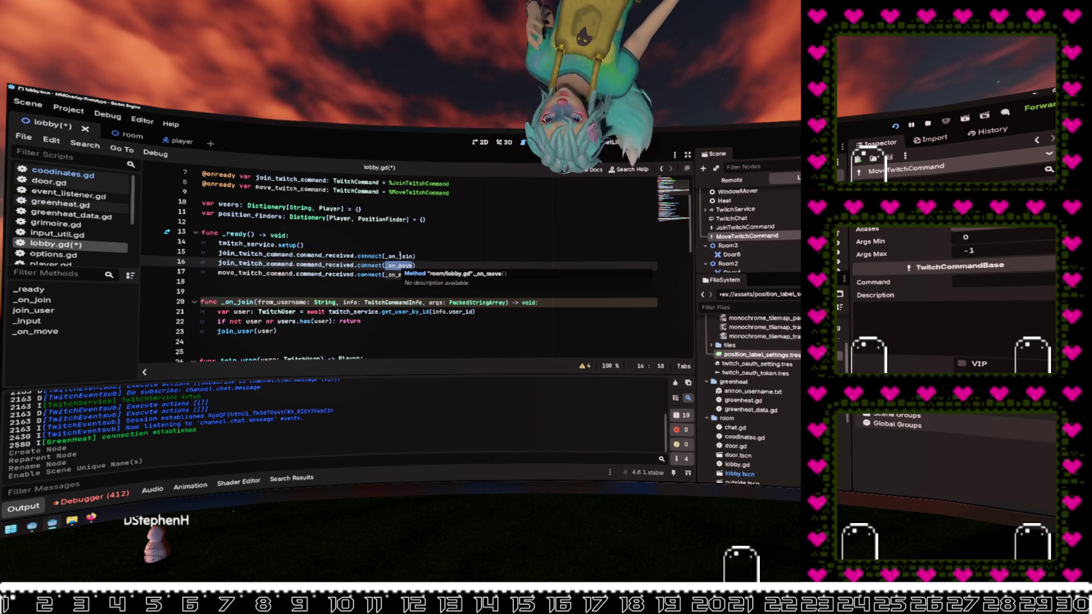
click(255, 263)
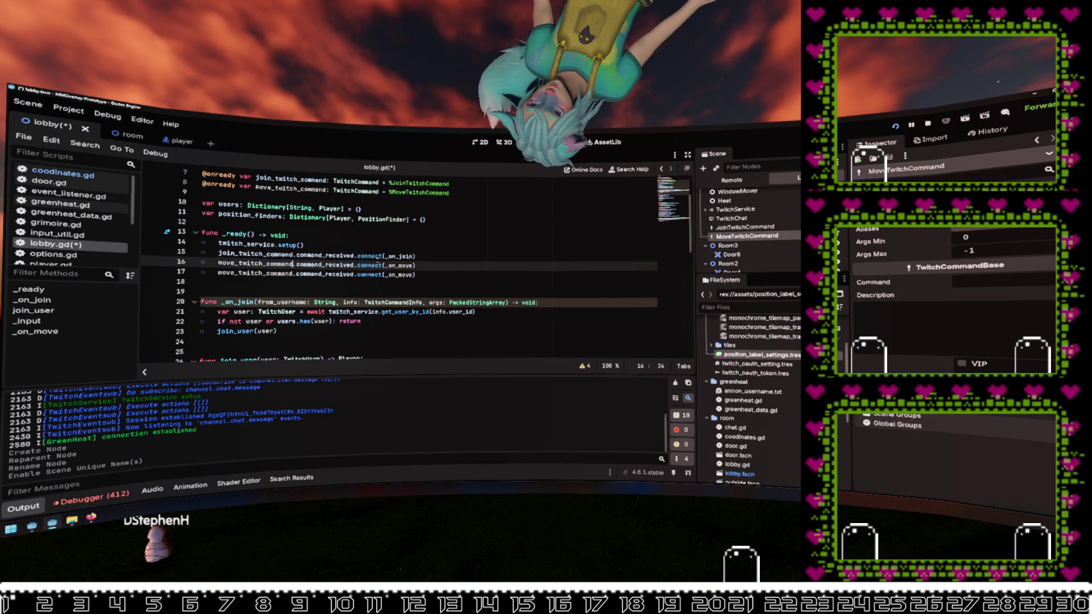
key(ctrl+z)
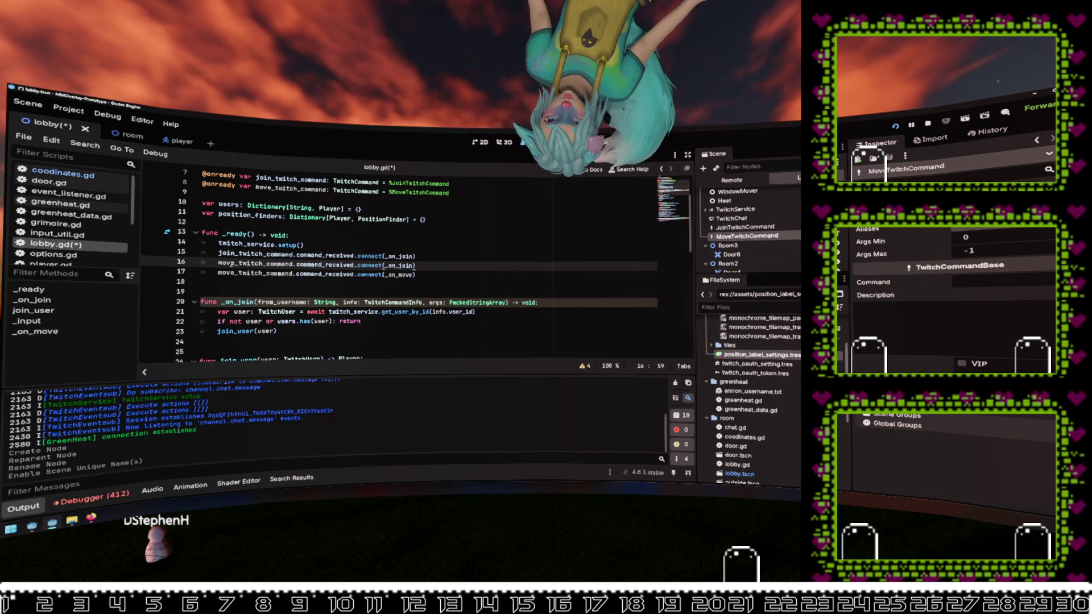
double_click(255, 263)
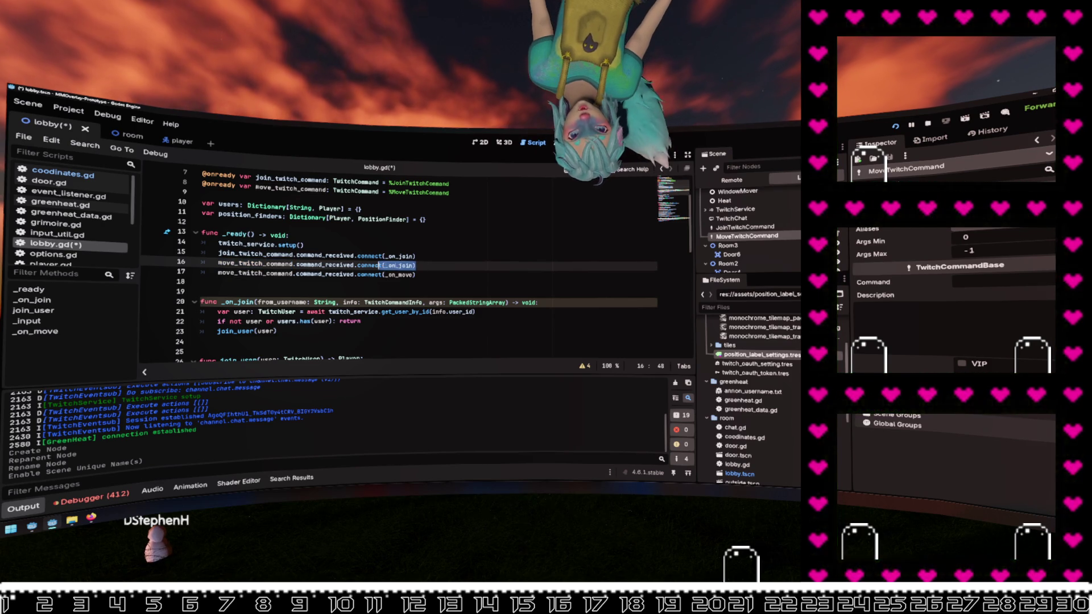
ctrl+click(398, 265)
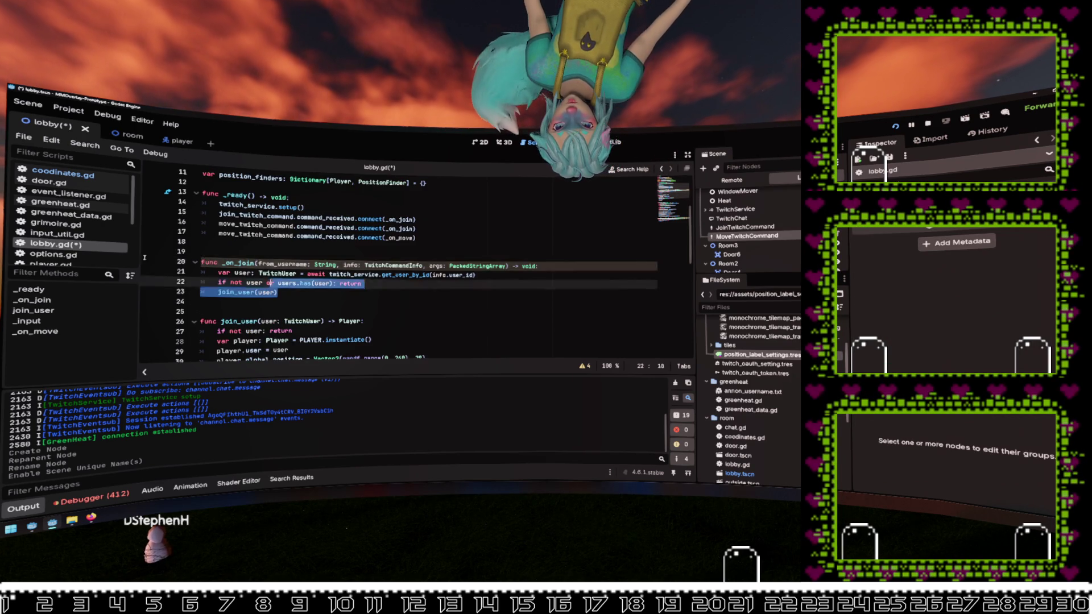
Step: Replace _on_move's old body with the player lookup line copied from _input
click(37, 331)
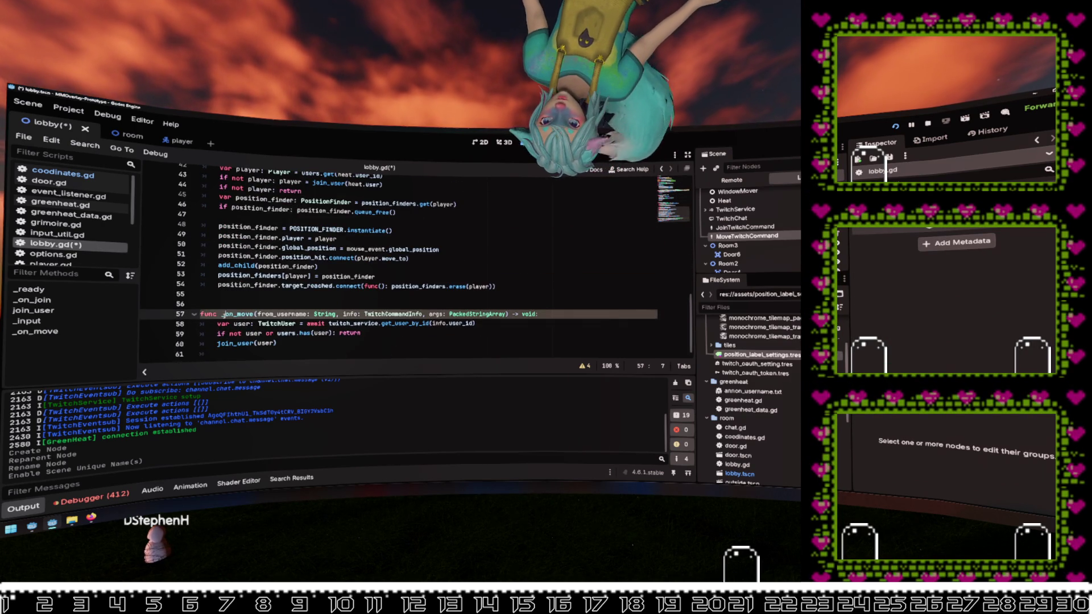
drag(277, 344, 226, 324)
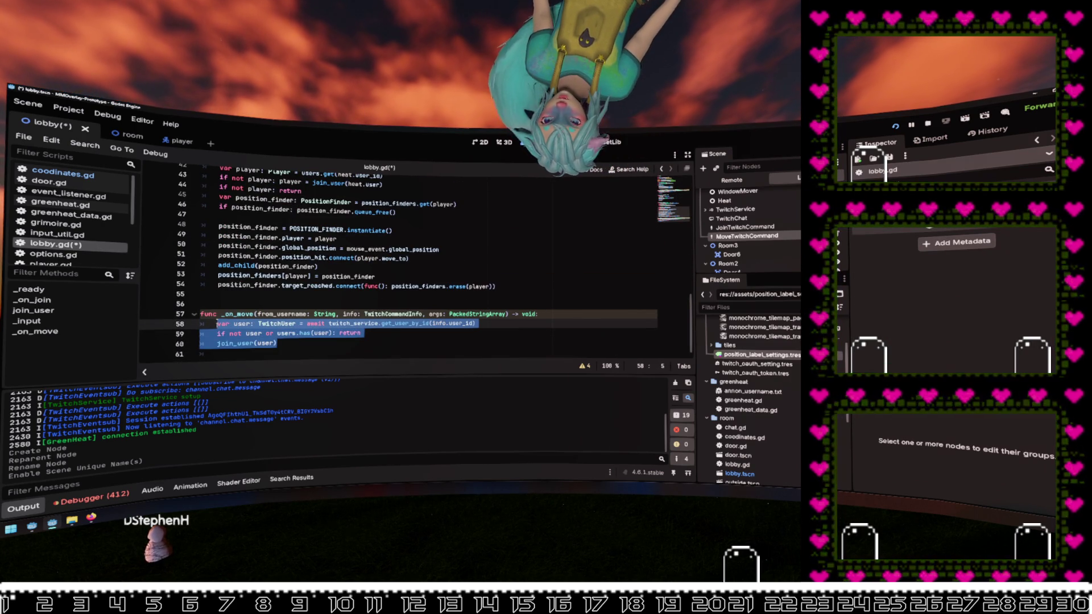
key(BackSpace)
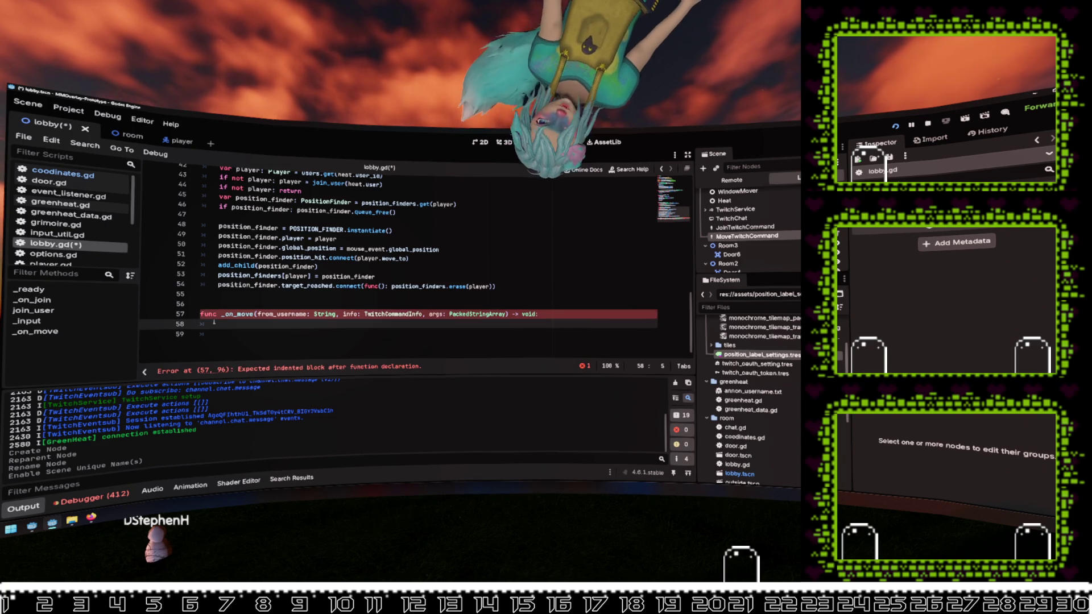
scroll(291, 298, up, 3)
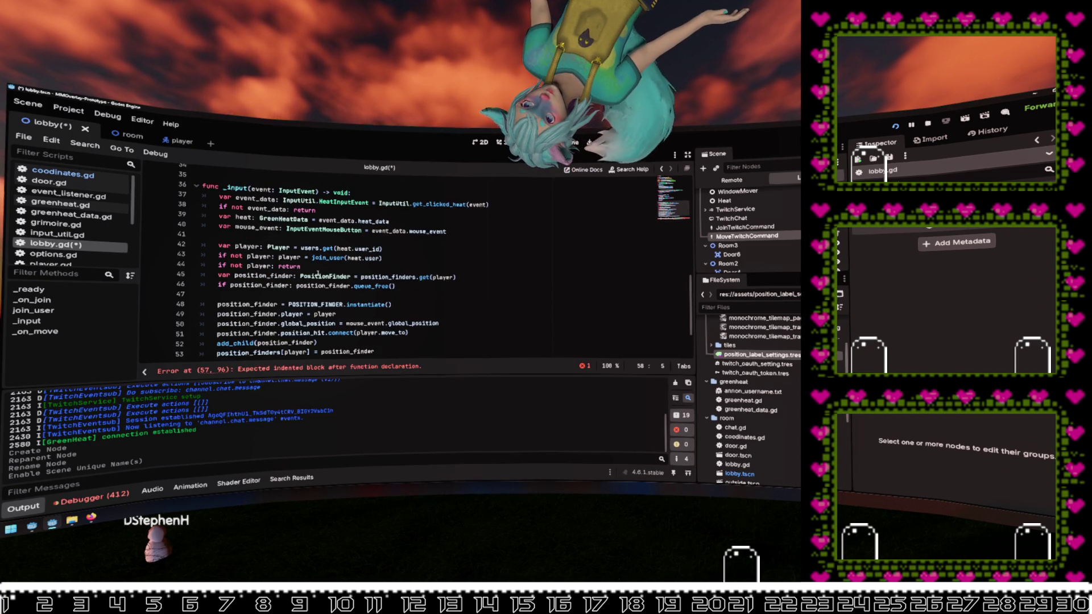
click(409, 250)
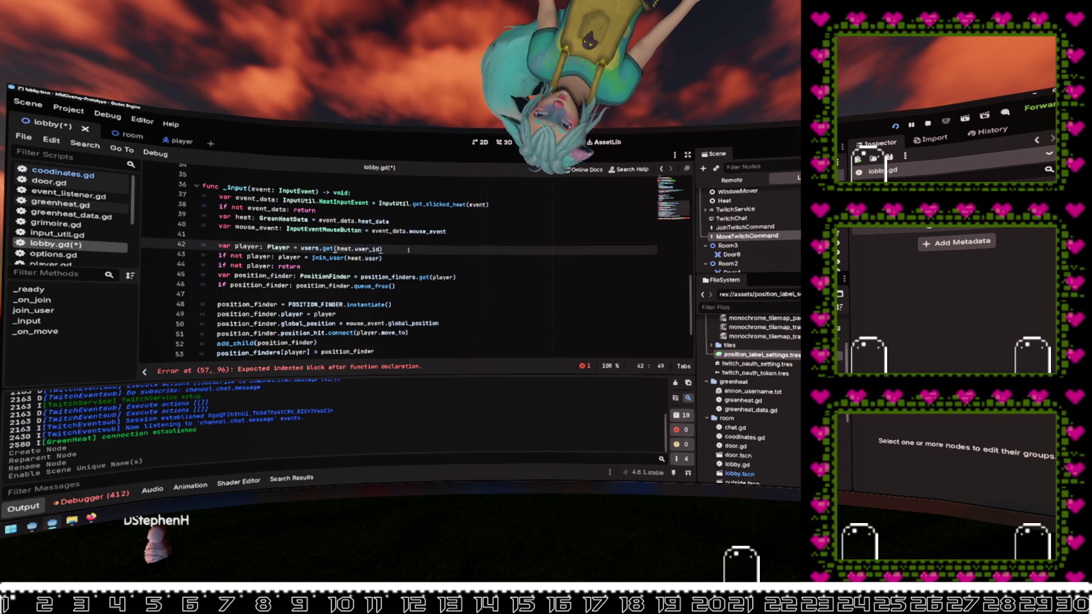
key(shift+Home)
scroll(408, 253, down, 2)
key(ctrl+c)
click(283, 349)
key(ctrl+v)
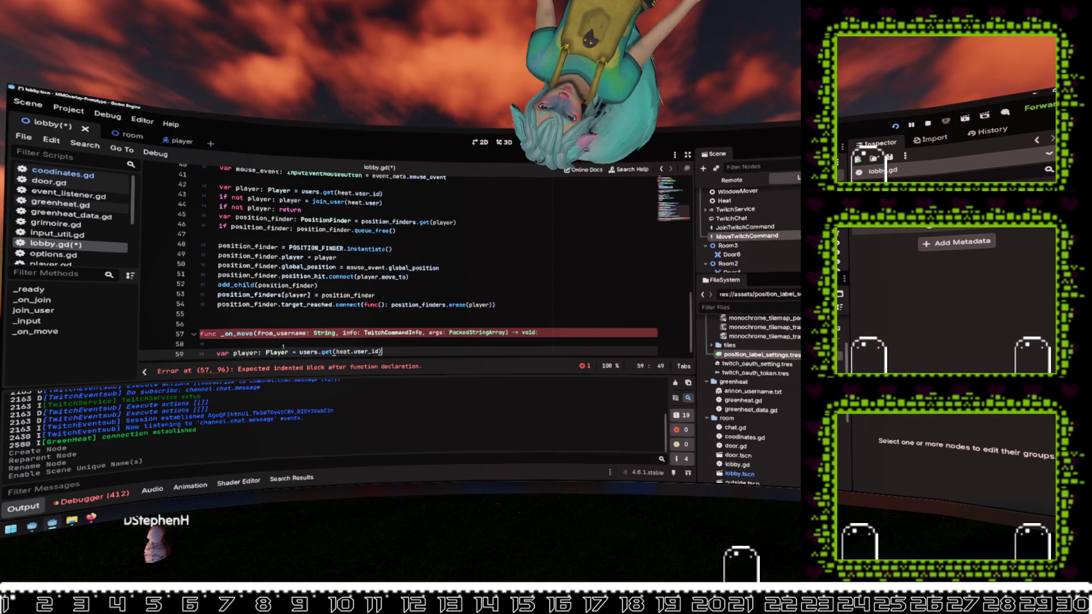
key(BackSpace)
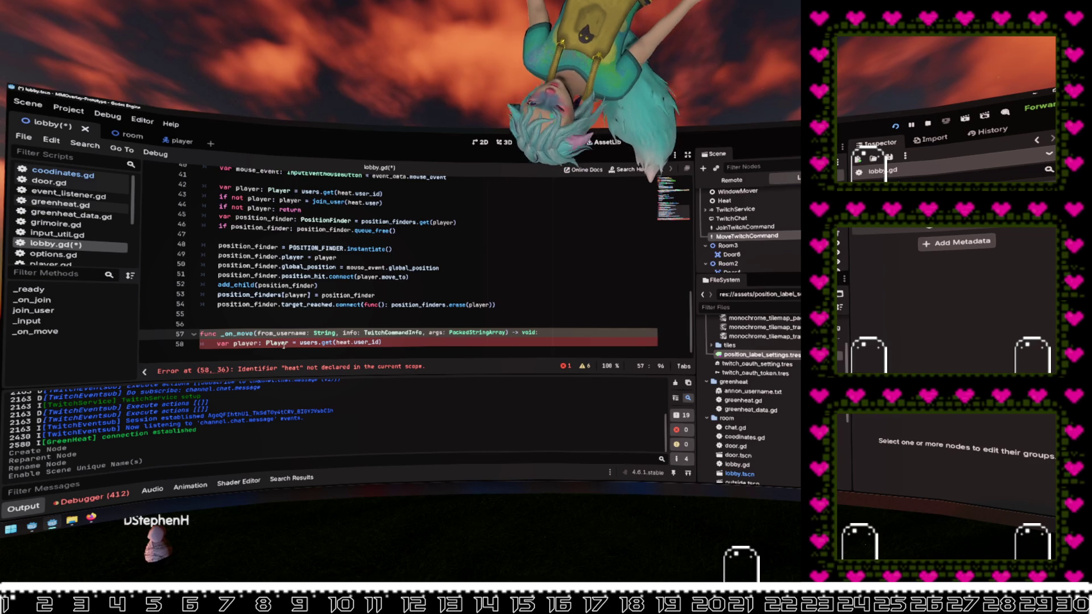
Step: Change the pasted lookup to users.get(info.user_id) and open a line below it
scroll(283, 345, up, 3)
click(466, 268)
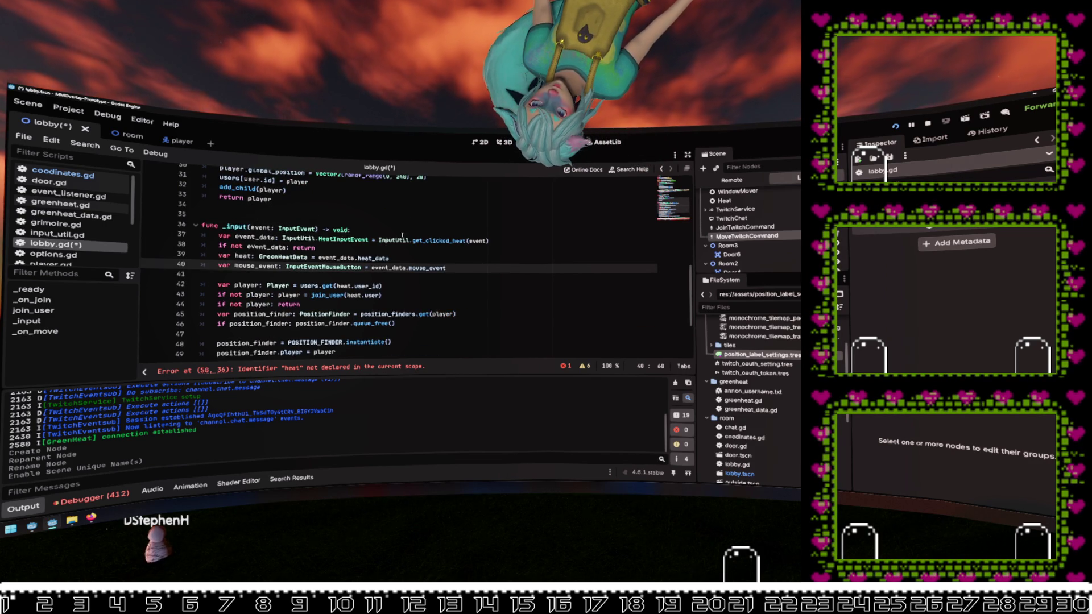
scroll(402, 235, up, 2)
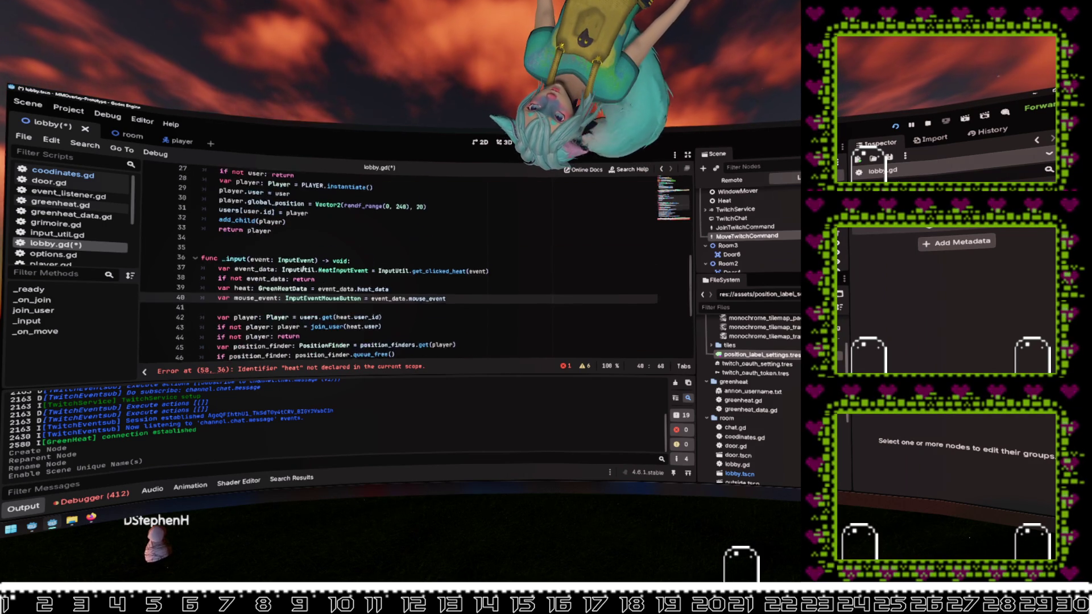
scroll(302, 269, down, 4)
mouse_move(201, 353)
mouse_down()
mouse_move(392, 352)
mouse_move(321, 352)
mouse_up()
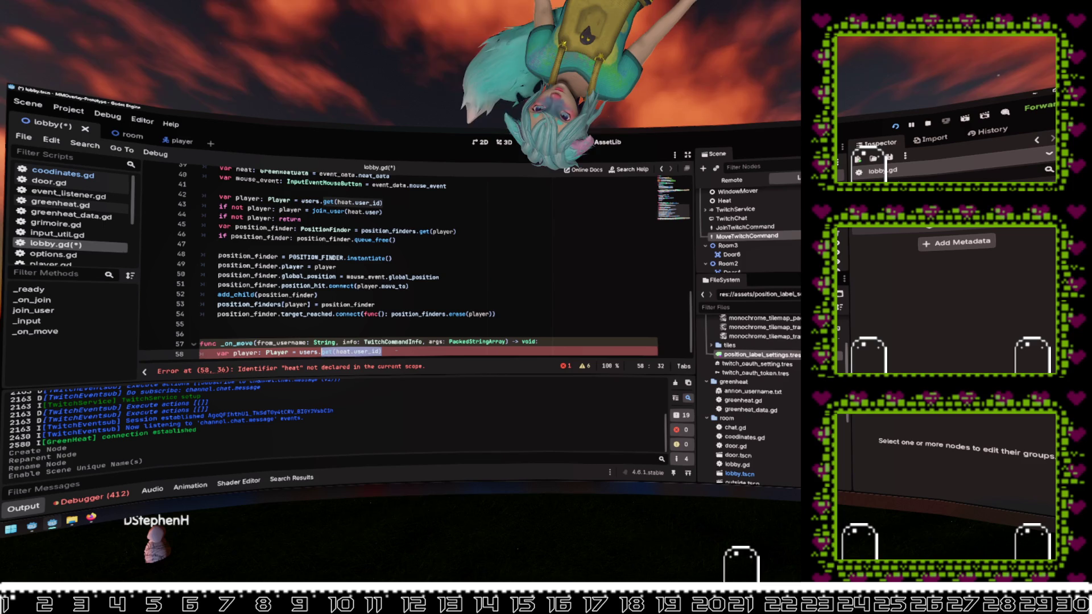
text(get(i)
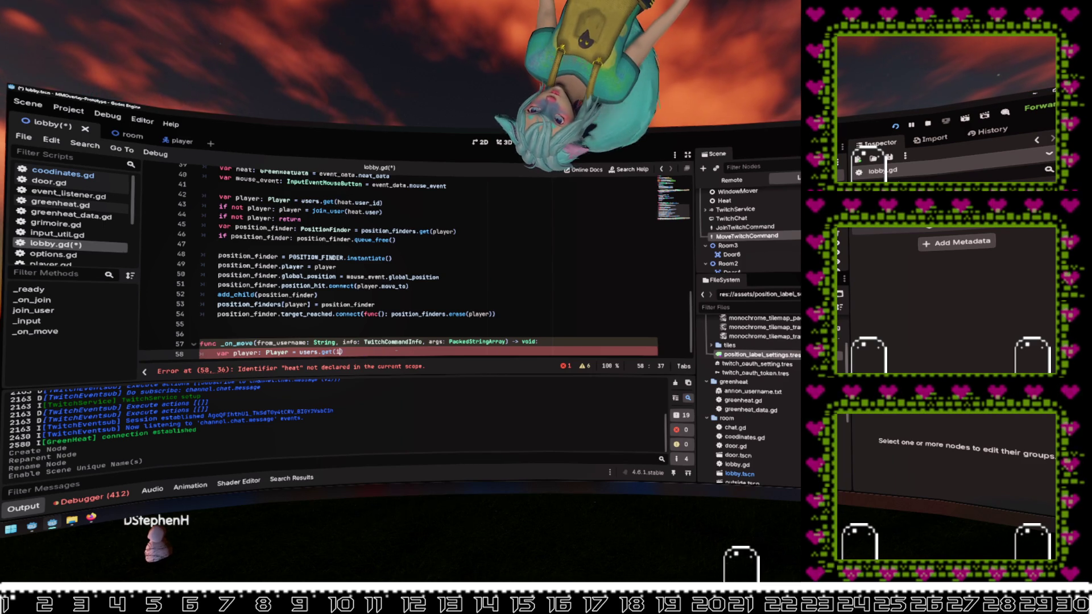
text(nfo.)
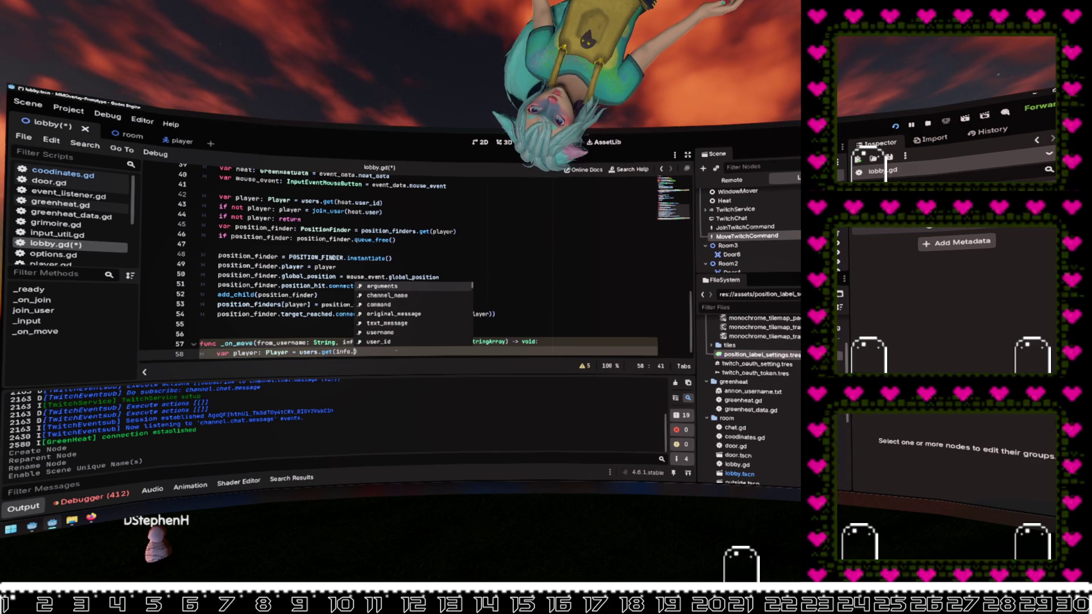
text(u)
key(Return)
click(377, 342)
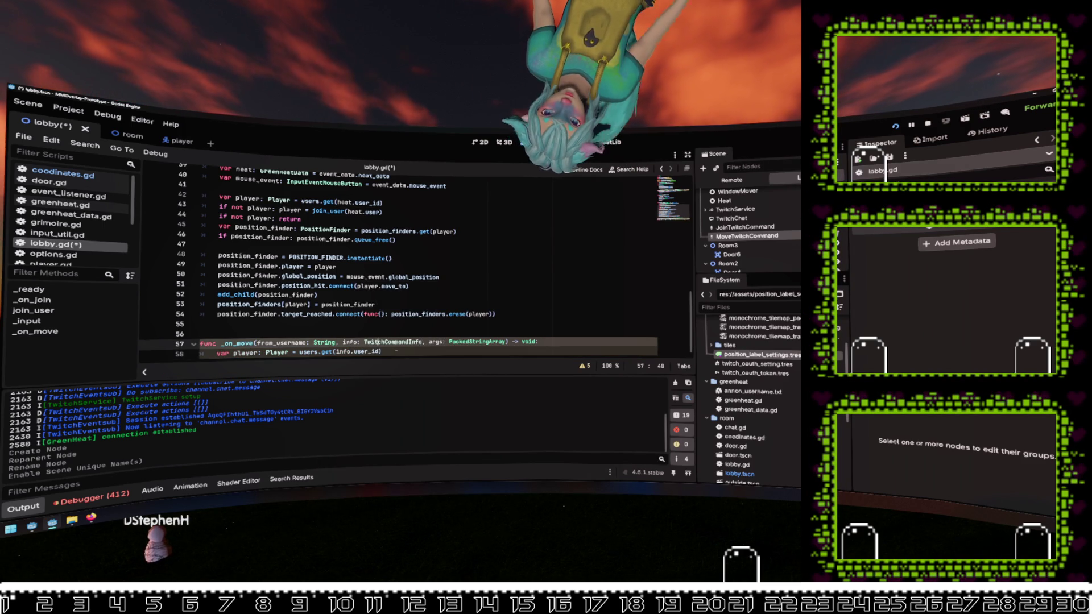
click(410, 352)
key(Return)
key(Return)
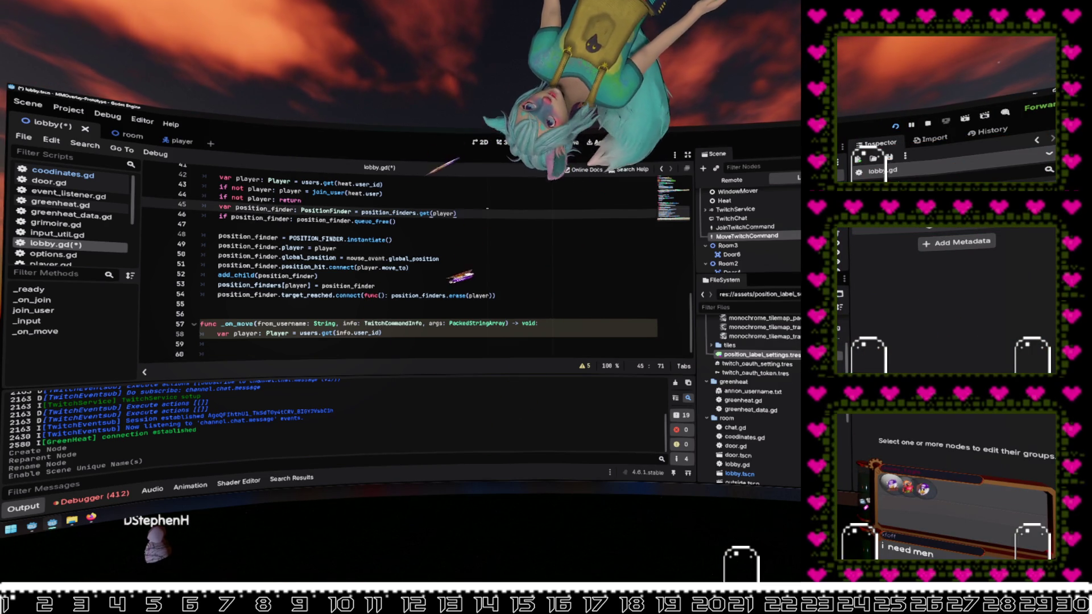
click(442, 331)
key(Return)
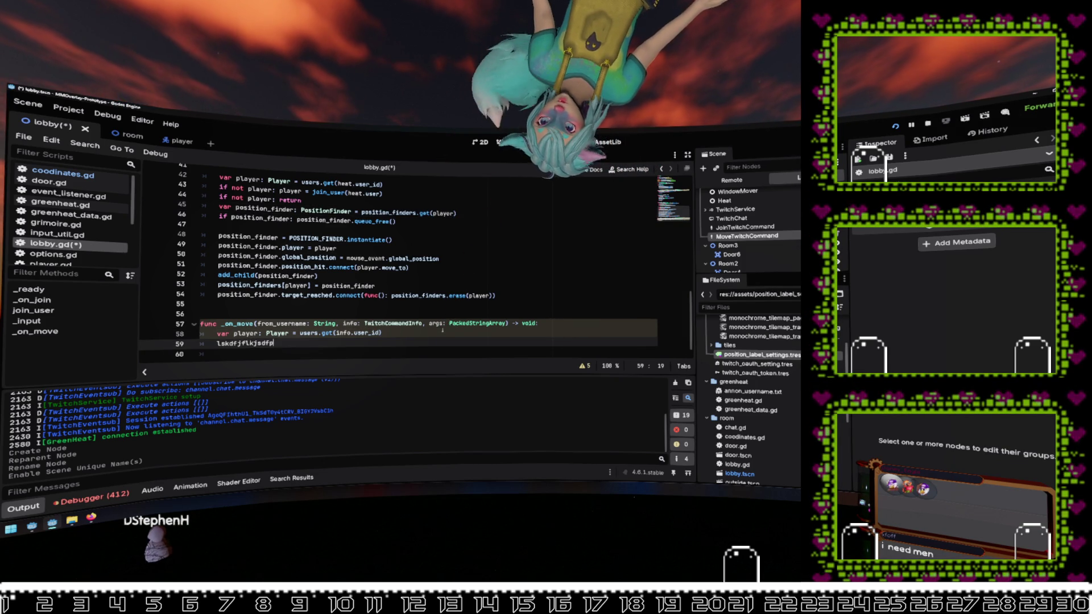
text(player.)
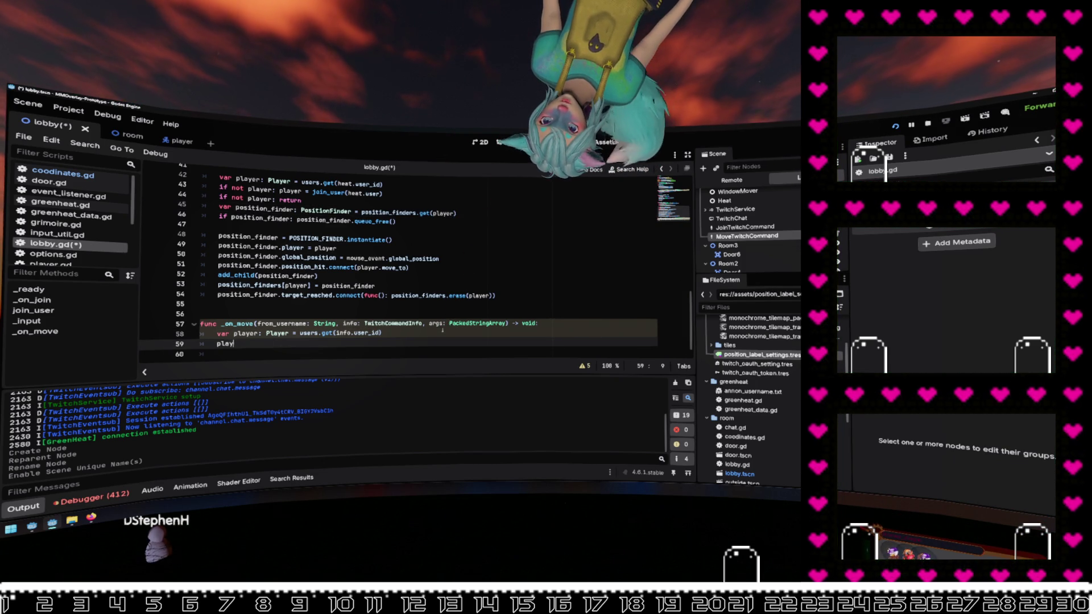
key(BackSpace)
key(BackSpace)
key(BackSpace)
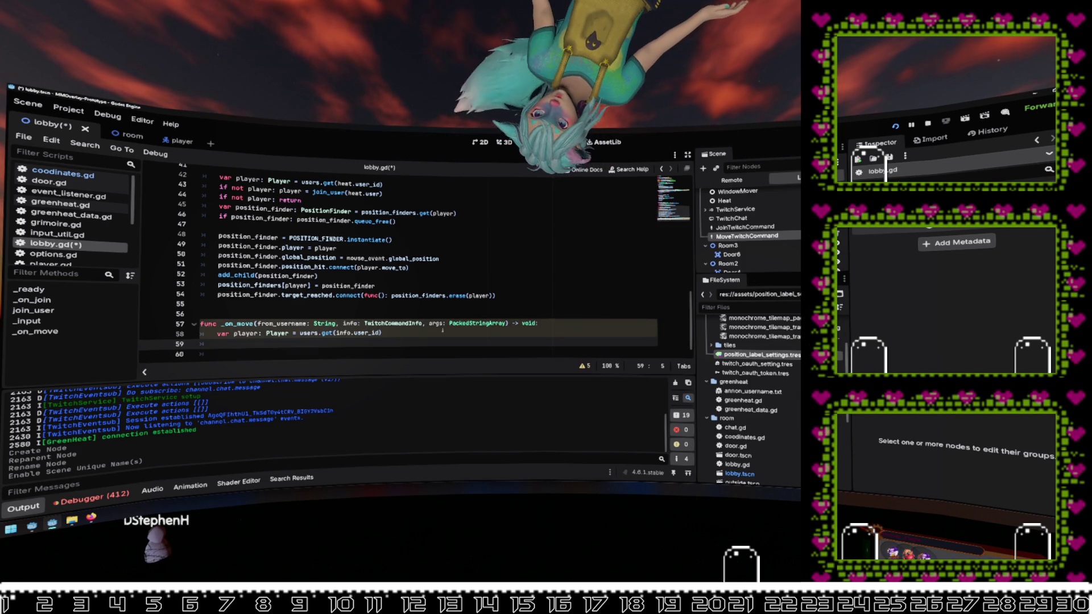
scroll(416, 298, up, 1)
scroll(416, 299, up, 2)
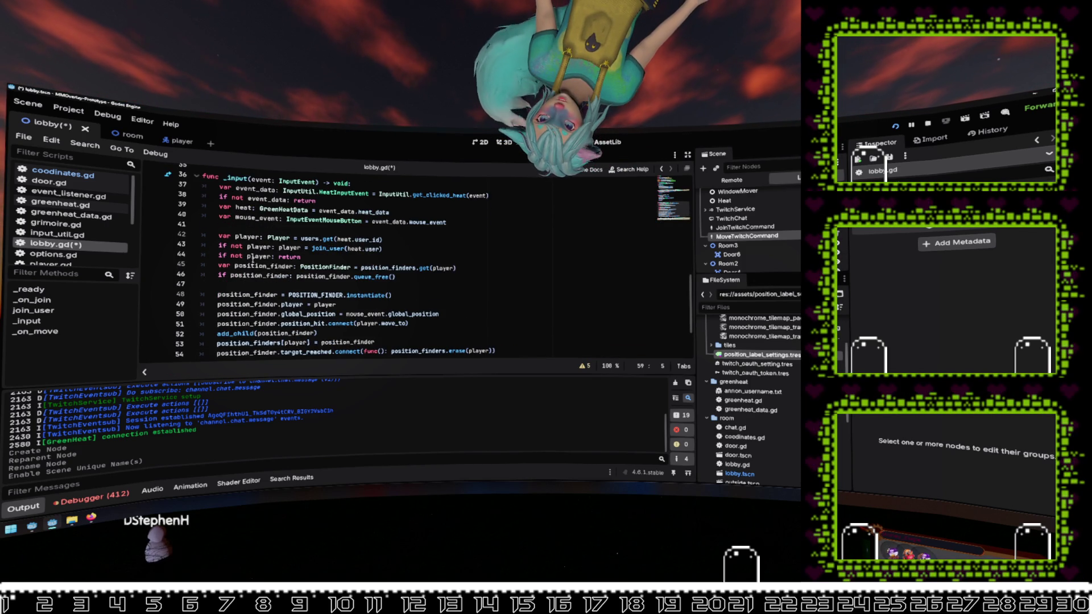
click(250, 266)
Step: Turn the move_to line into a do_move_to function declaration returning void
click(455, 268)
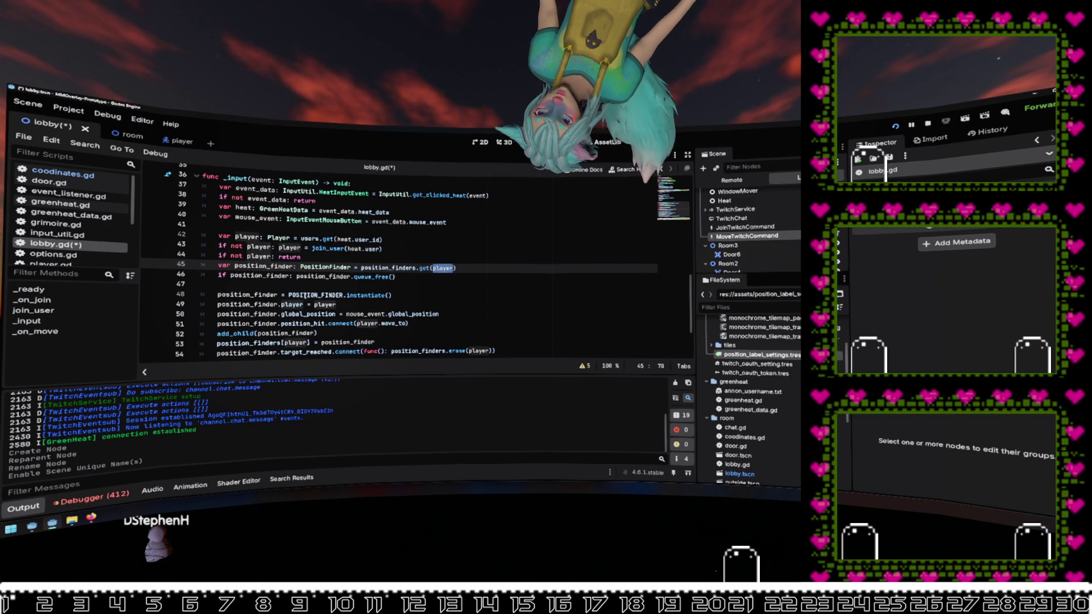
click(392, 261)
key(Return)
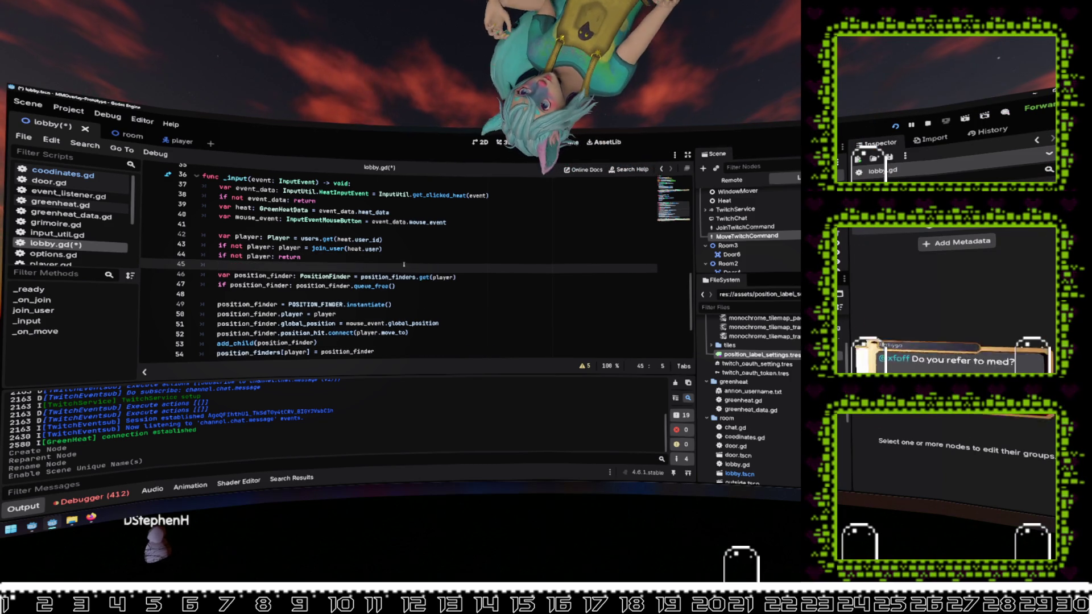
key(Return)
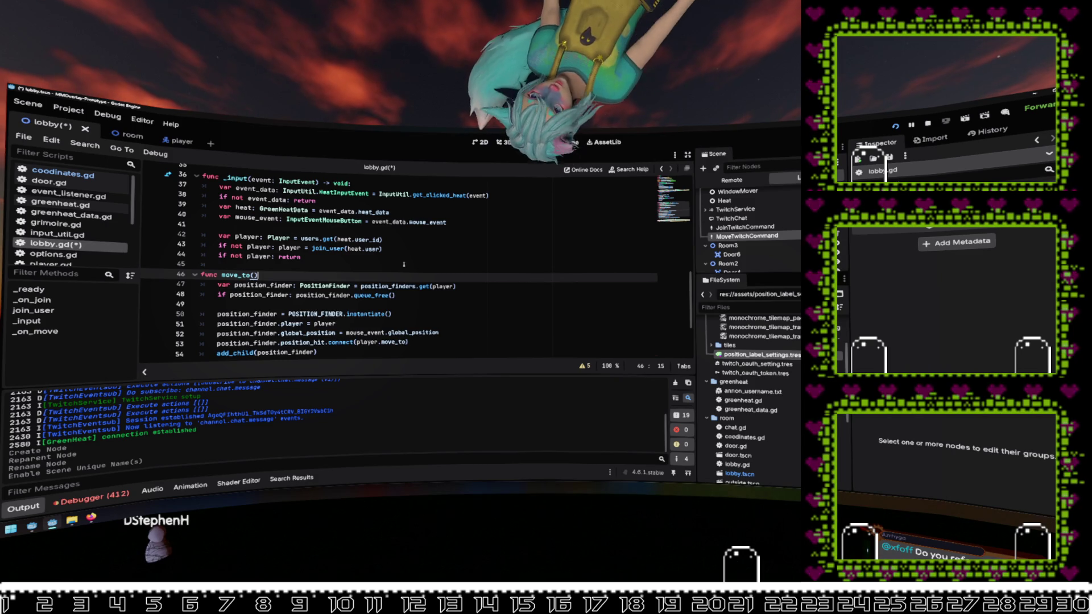
key(Home)
key(Right)
text(do_)
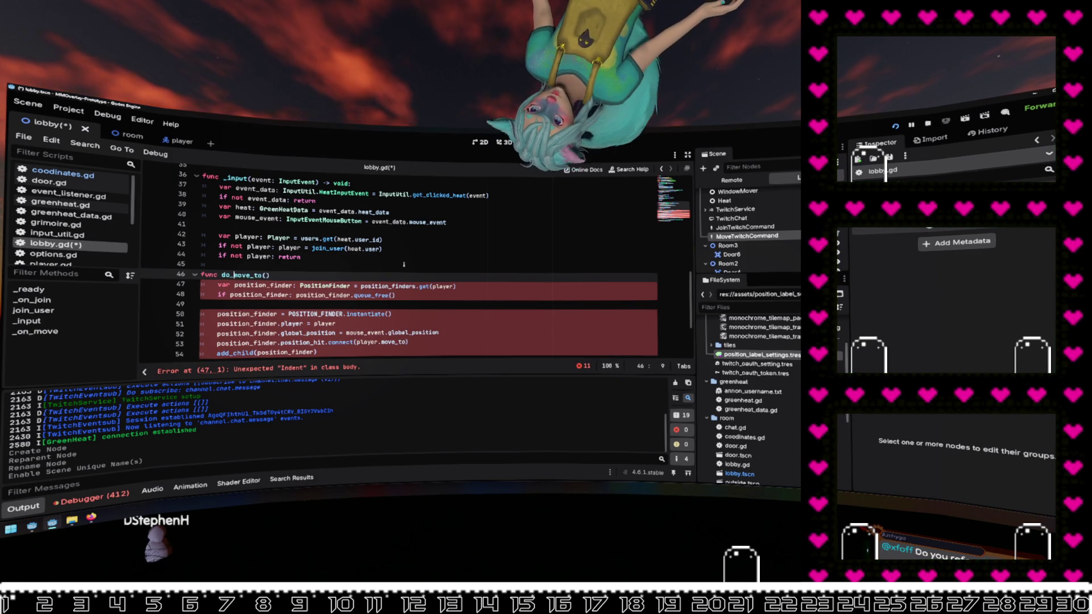
key(End)
text(-> void:)
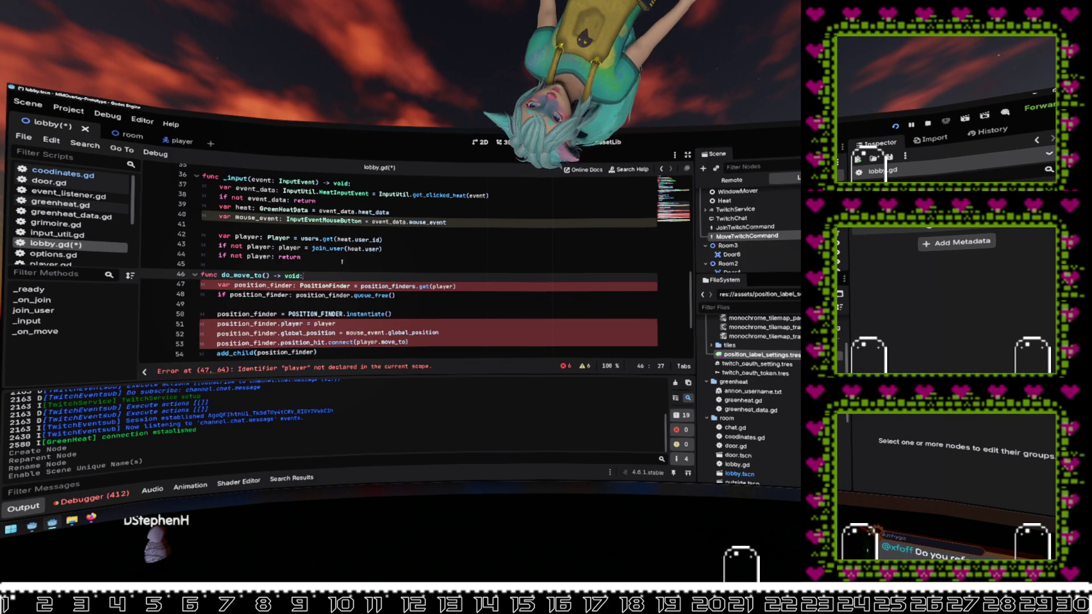
Step: Give do_move_to the parameters player: Player and target_pos: Vector2
key(Up)
key(Up)
click(266, 276)
text(play)
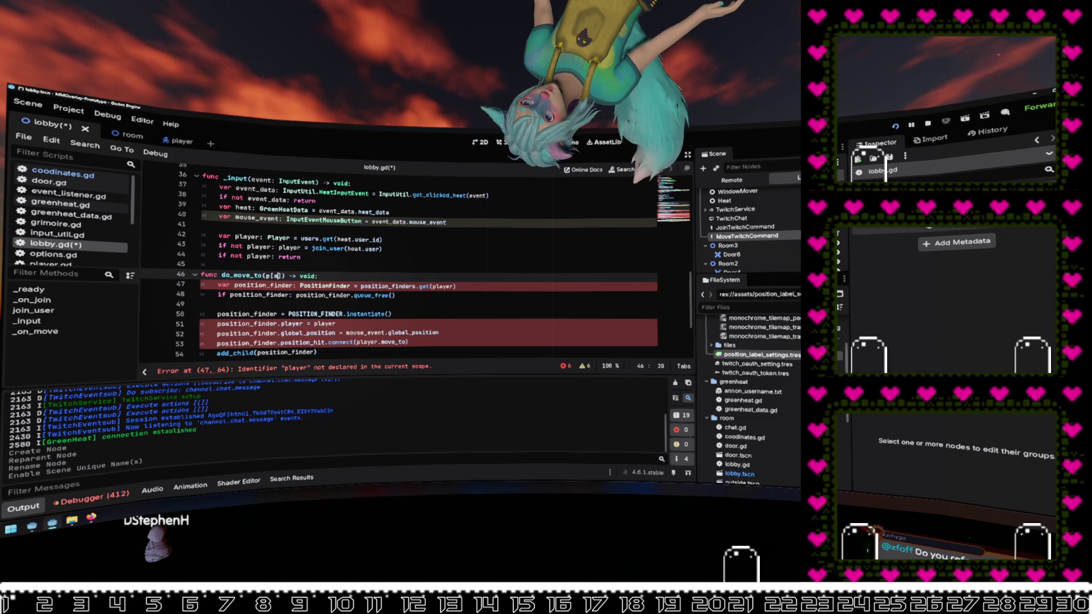
text(er: Player,)
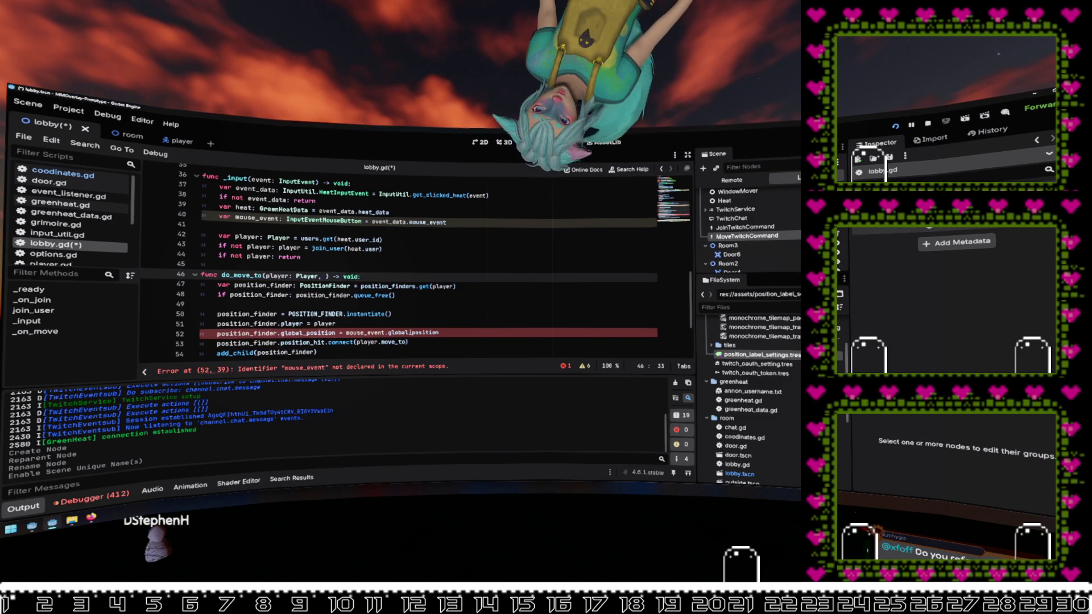
click(406, 332)
click(327, 276)
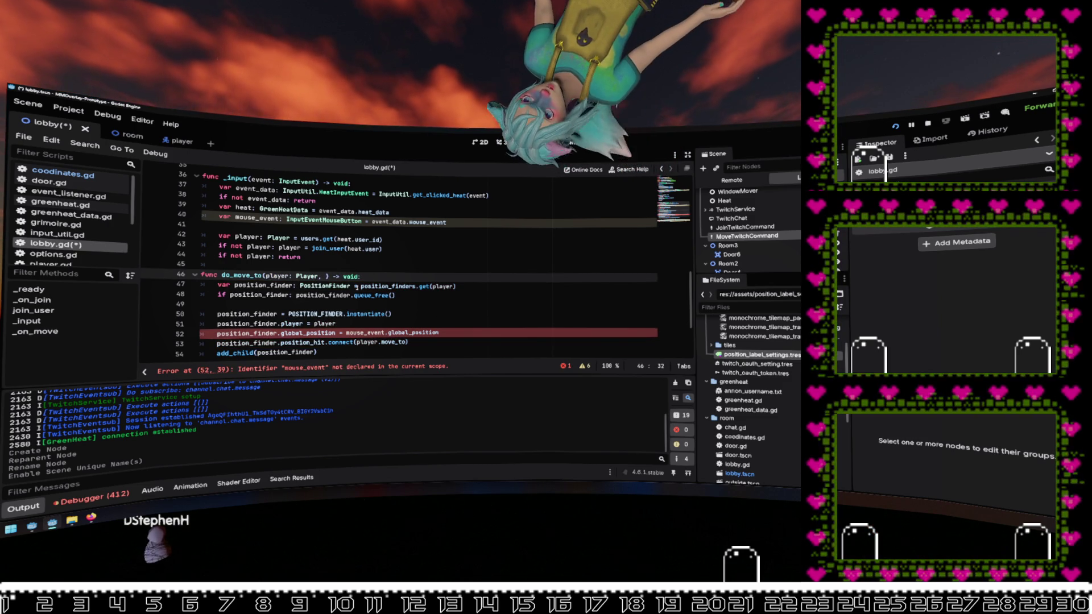
text(Vector2)
click(325, 276)
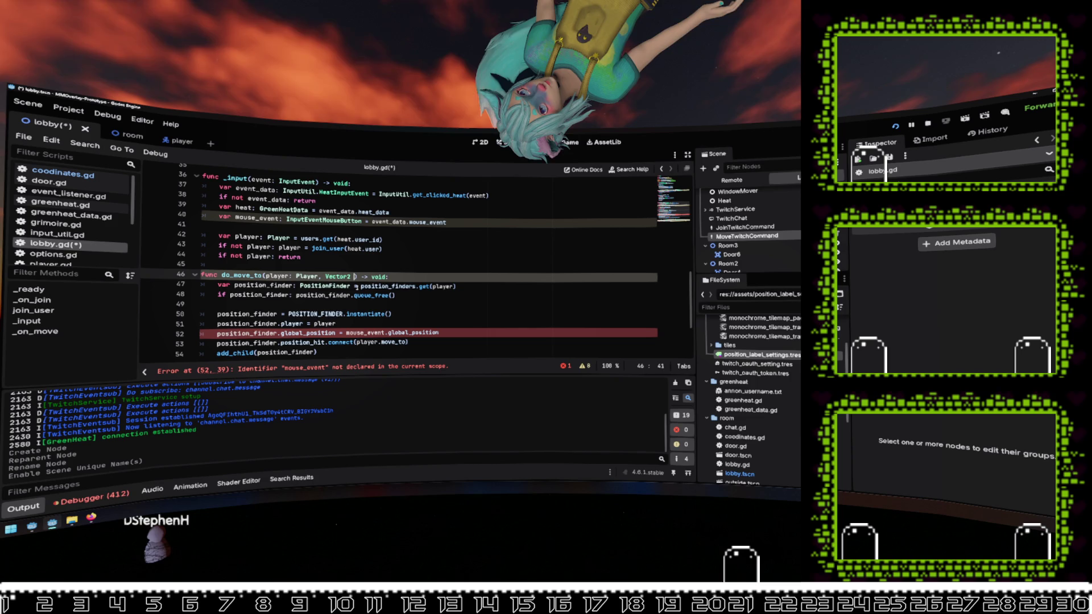
text(tar)
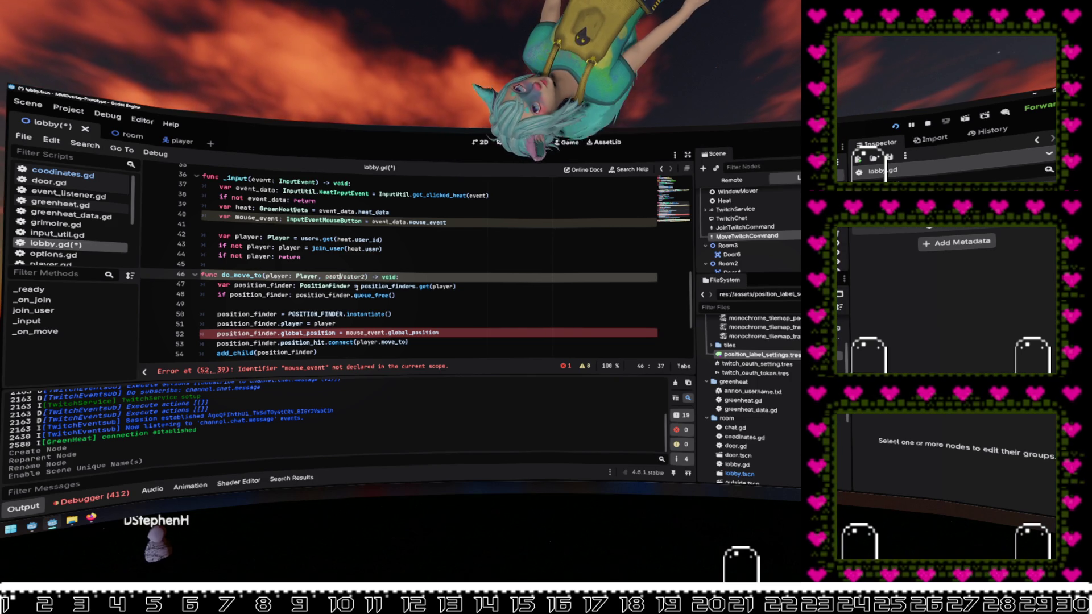
text(get_pos:)
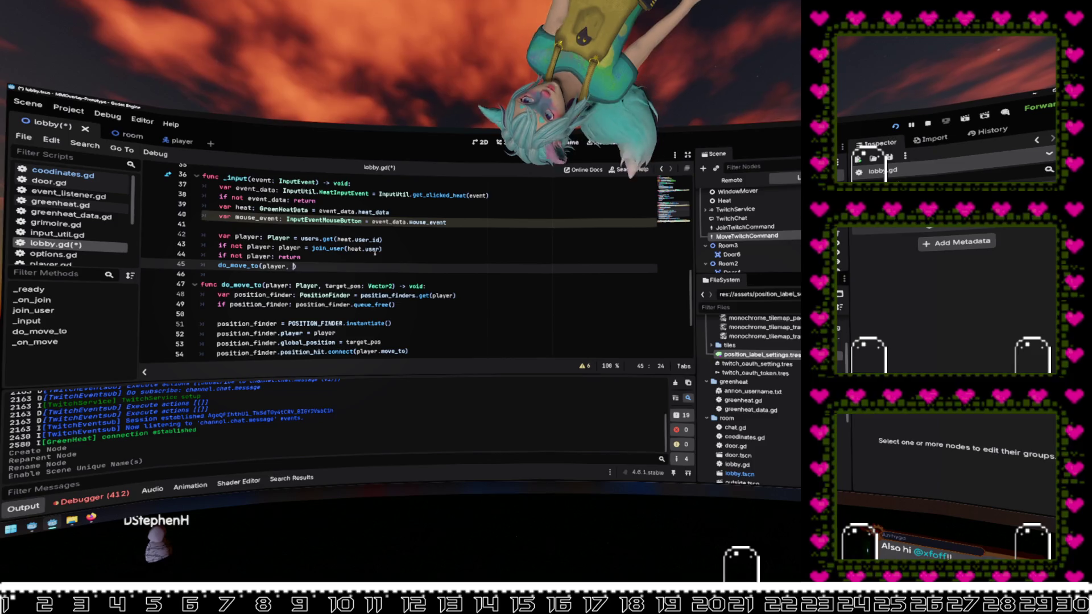
text(mouse_event.global_position)
key(Return)
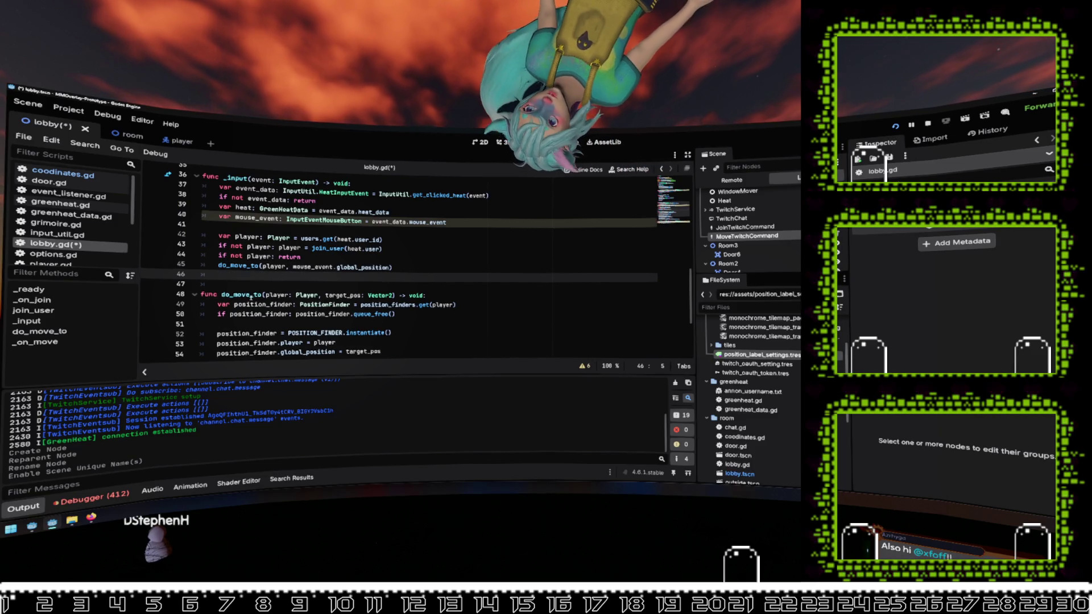
Step: Call do_move_to(player) after the player lookup in _on_move
double_click(241, 294)
scroll(375, 312, down, 4)
click(344, 324)
key(End)
key(Return)
text(do_move_to(pl)
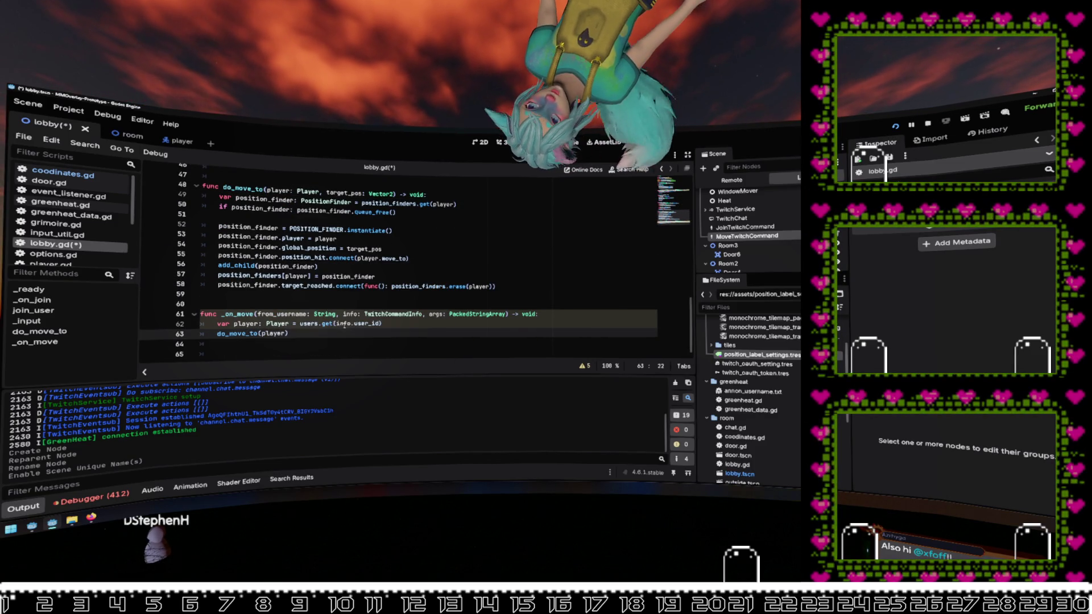
Step: Add var location = int(args[1]) and 'if not location: return' in _on_move
key(ctrl+shift+Return)
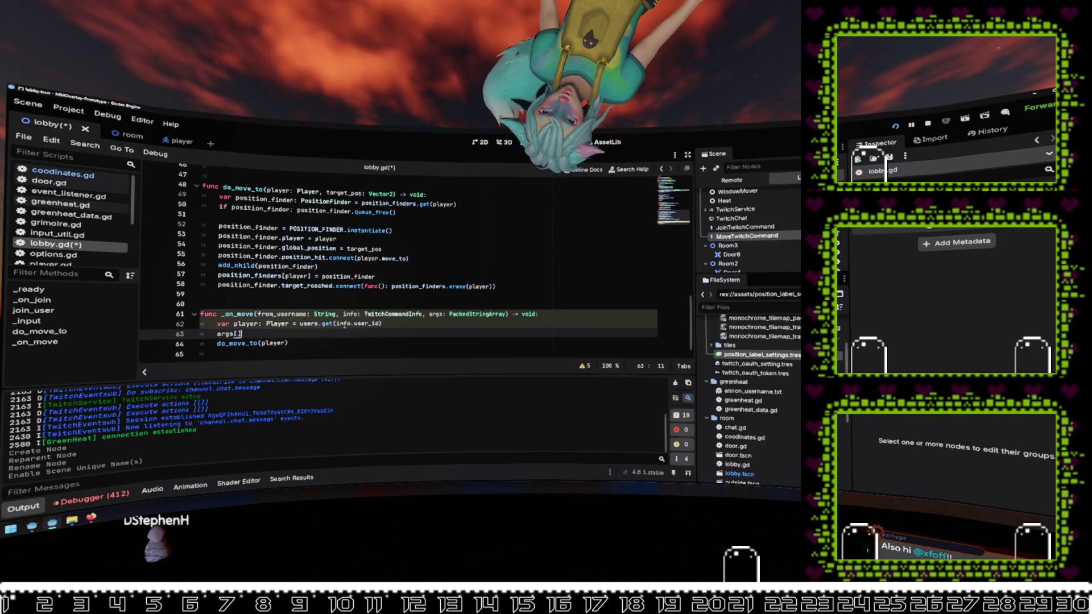
key(Home)
text(var )
text(locatio)
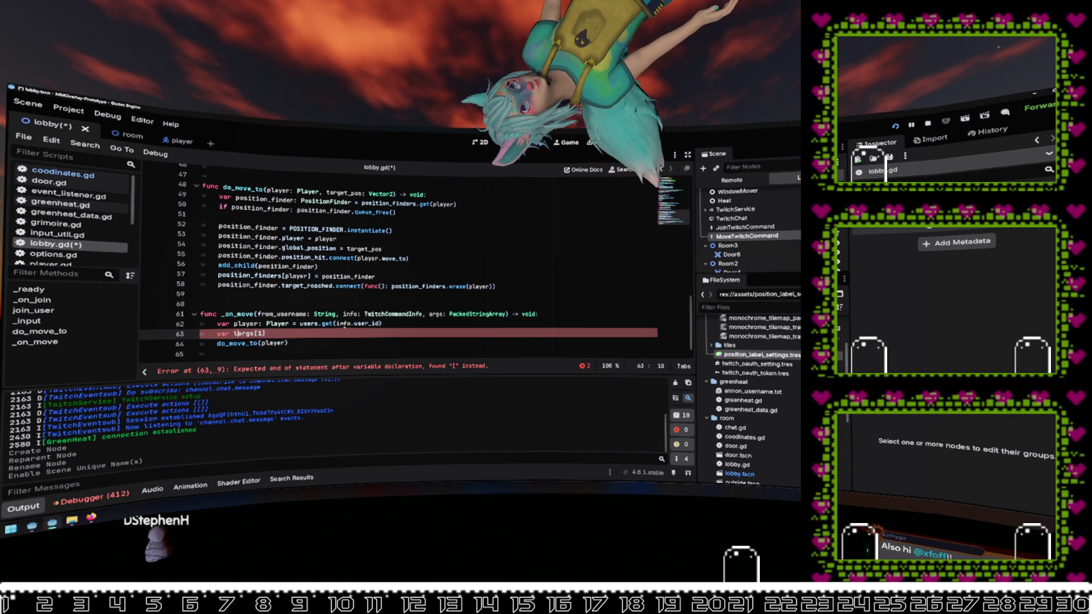
text(n = int)
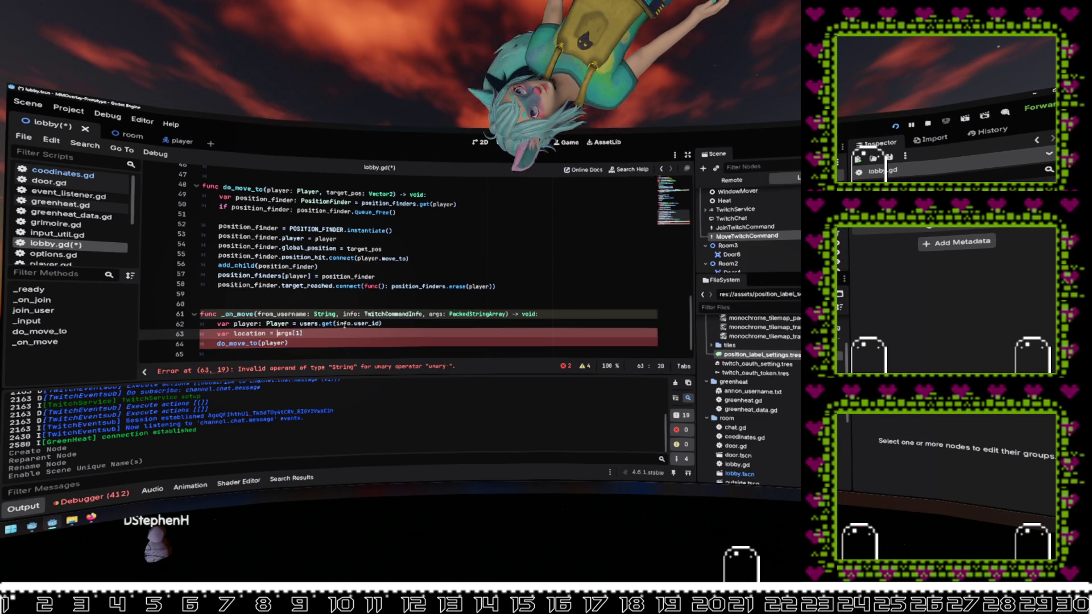
text(()
key(End)
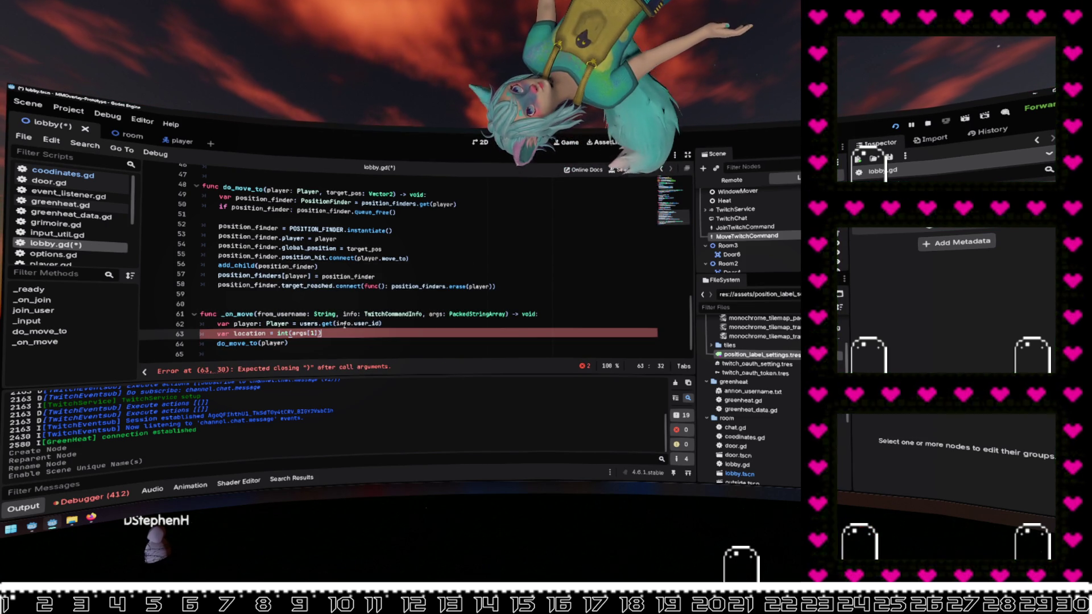
key(Return)
text(ion)
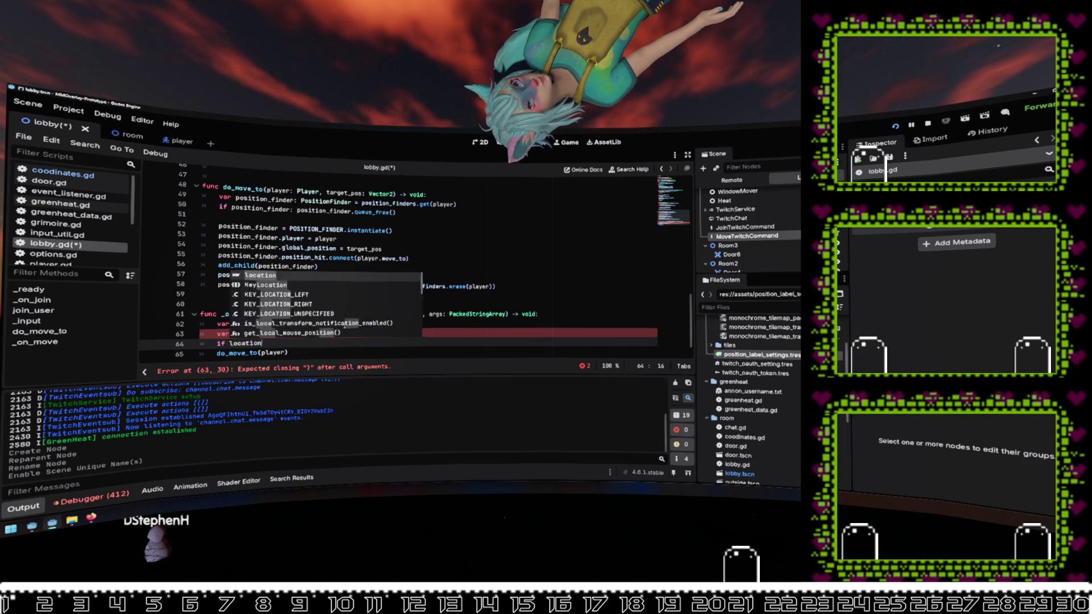
key(ctrl+Left)
text(not)
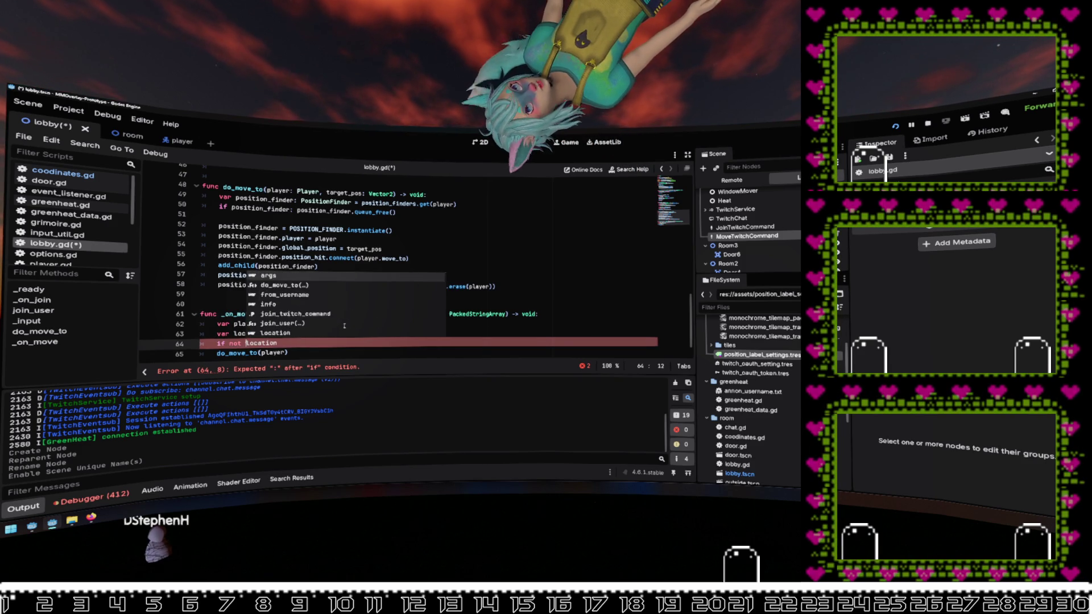
key(End)
text(: retu)
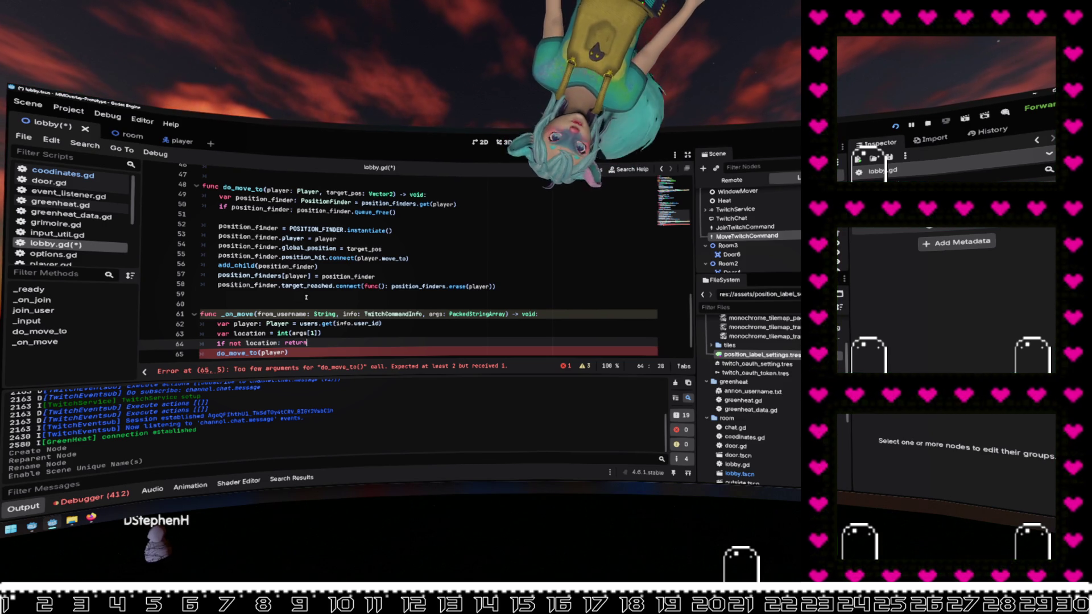
Step: Place the cursor for a second argument in the do_move_to(player, ) call
click(395, 334)
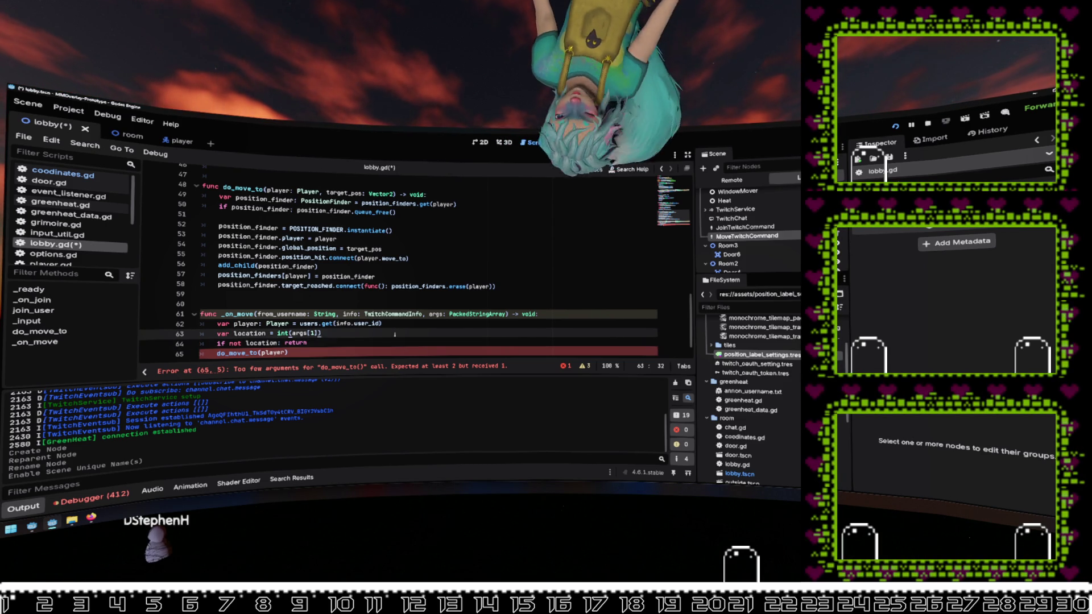
key(Down)
key(Down)
key(Left)
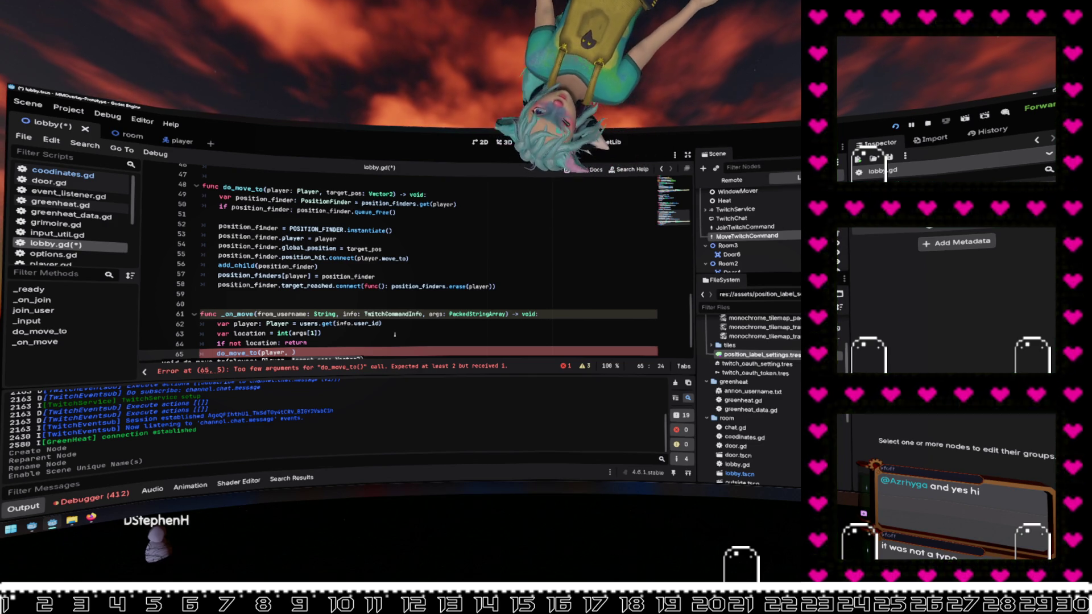
scroll(394, 335, down, 1)
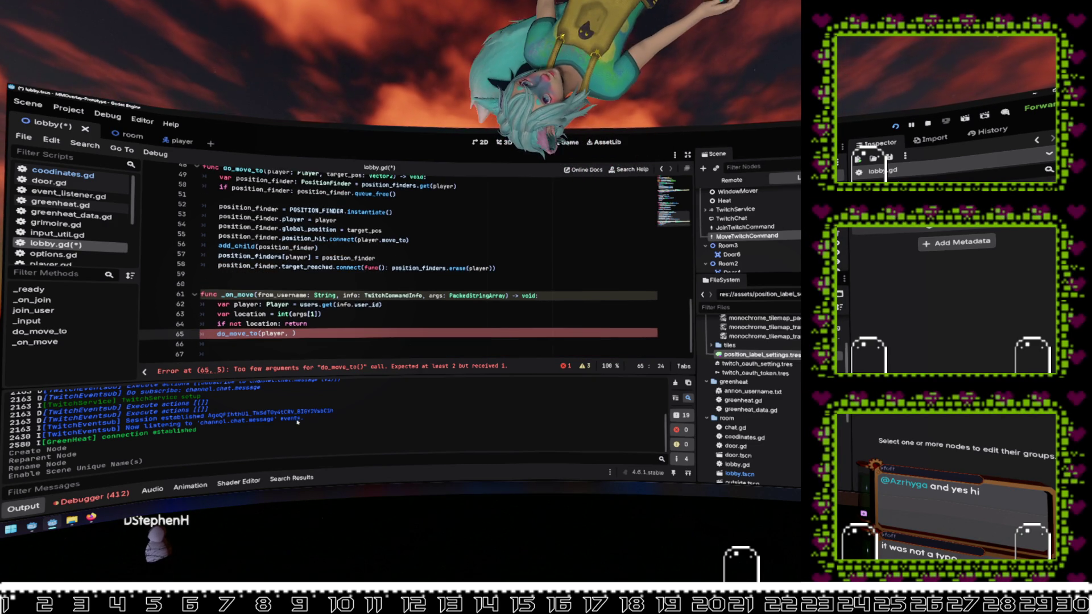
Step: Hide the bottom Output panel with Ctrl+J so lobby.gd's editor shows more lines
key(ctrl+j)
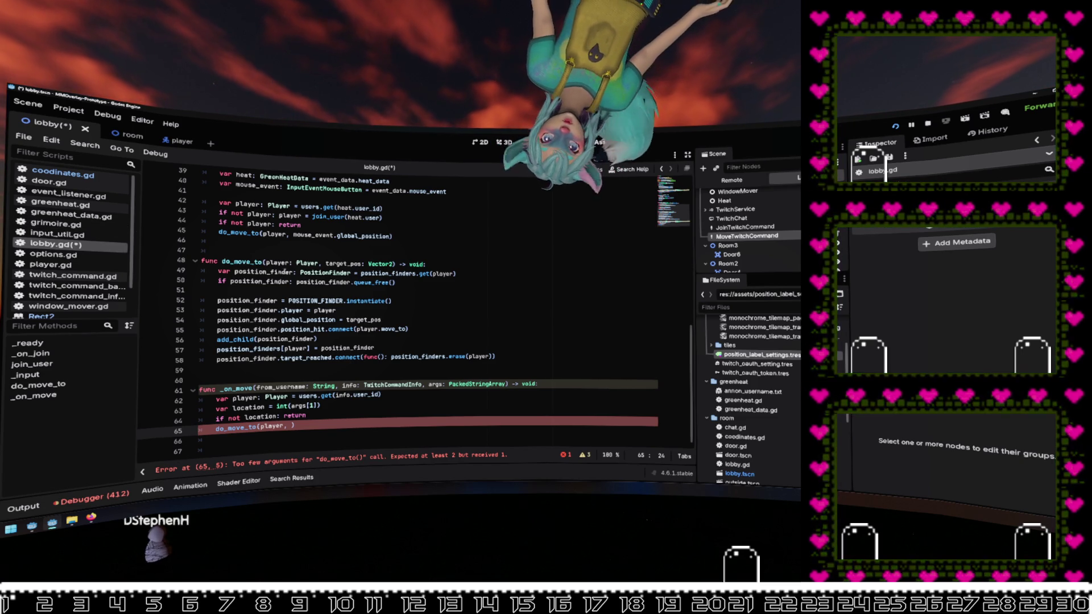
key(Right)
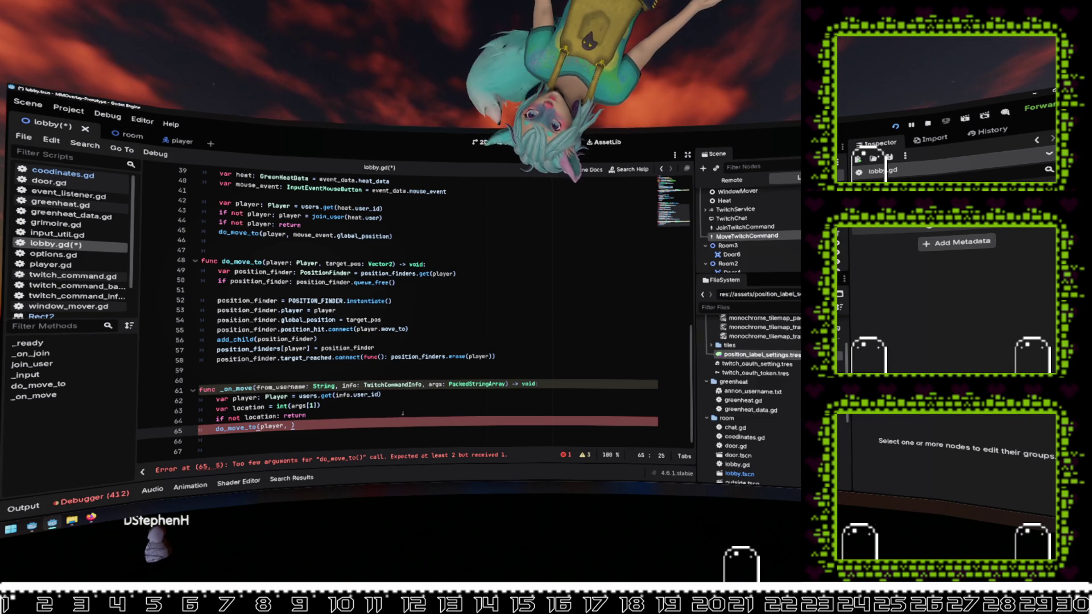
key(Left)
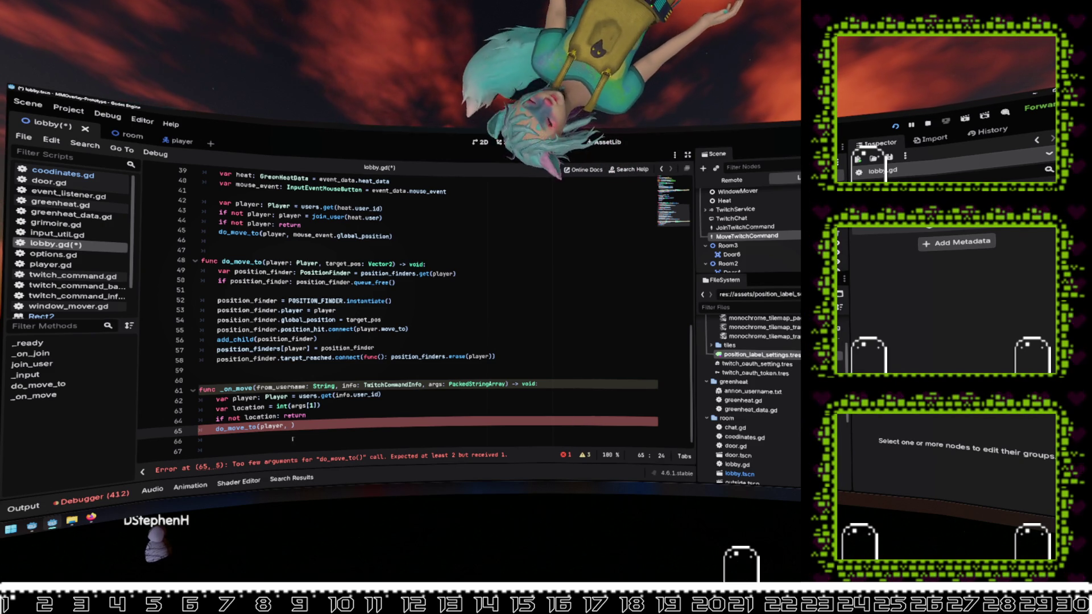
Step: Set do_move_to's target to Vector2(location + ), dropping the half-typed tile_s term
click(318, 426)
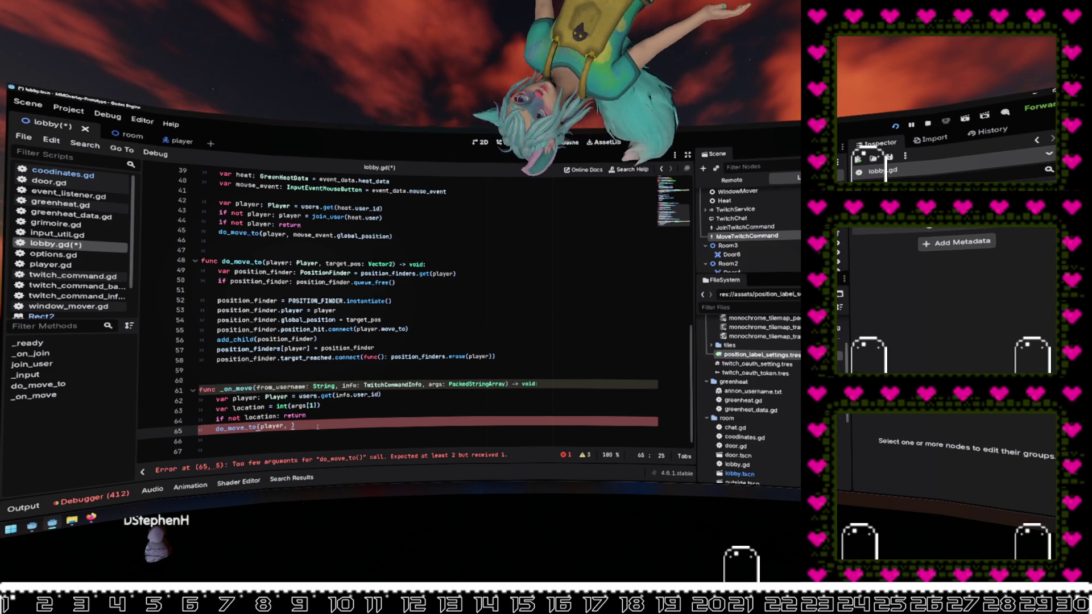
drag(392, 280, 318, 358)
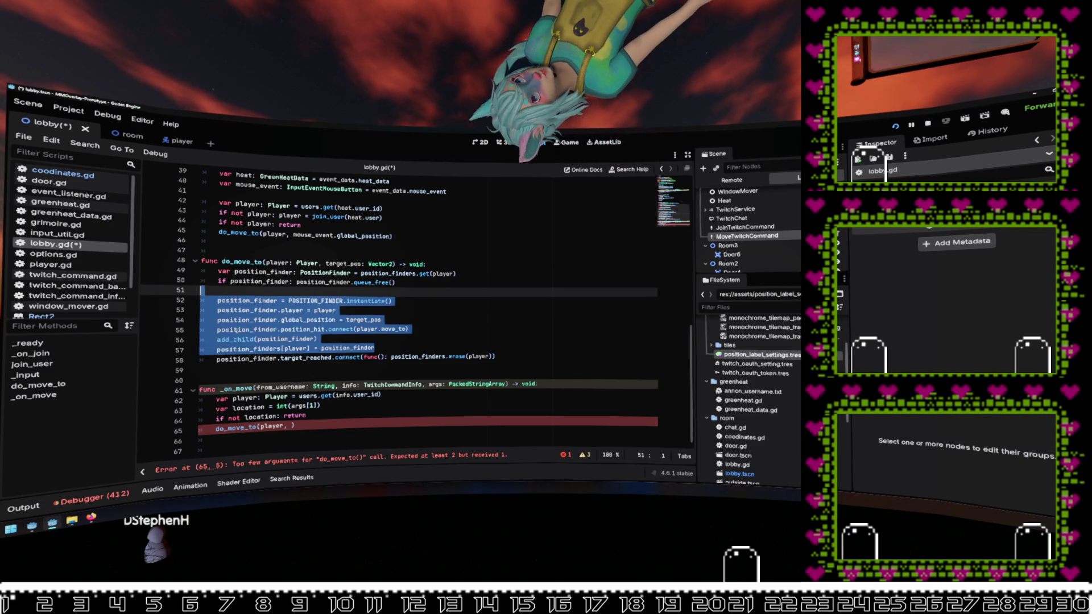
click(317, 357)
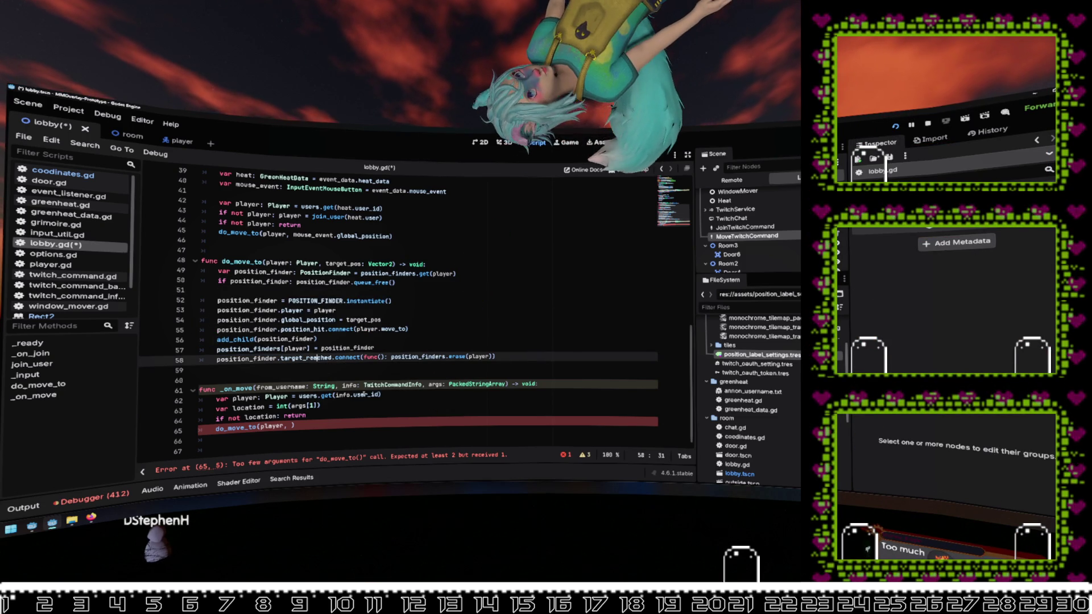
mouse_move(376, 394)
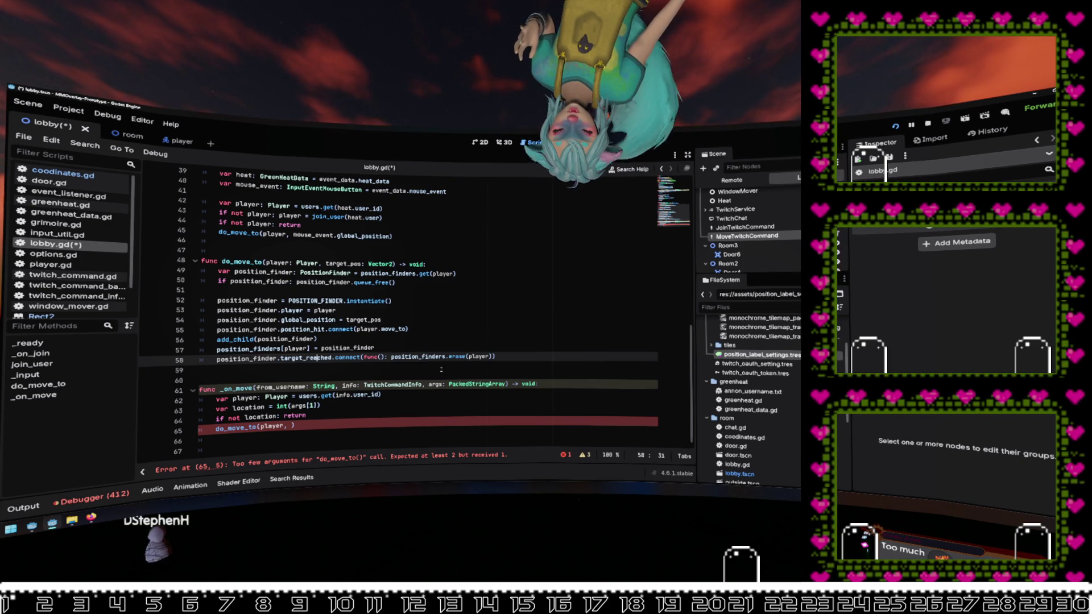
click(348, 425)
text(Vector)
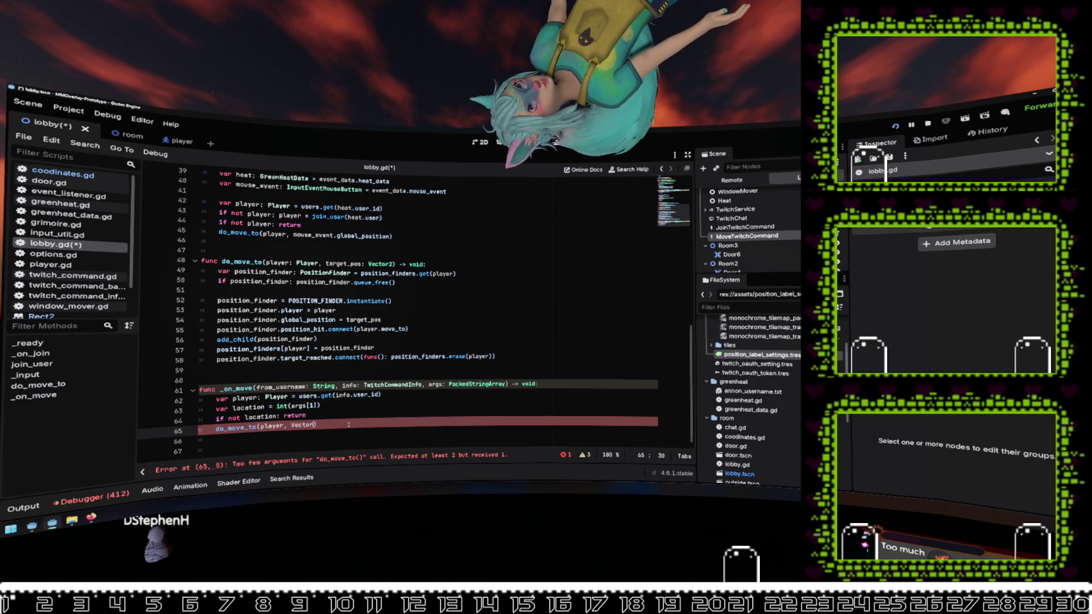
text(2(l)
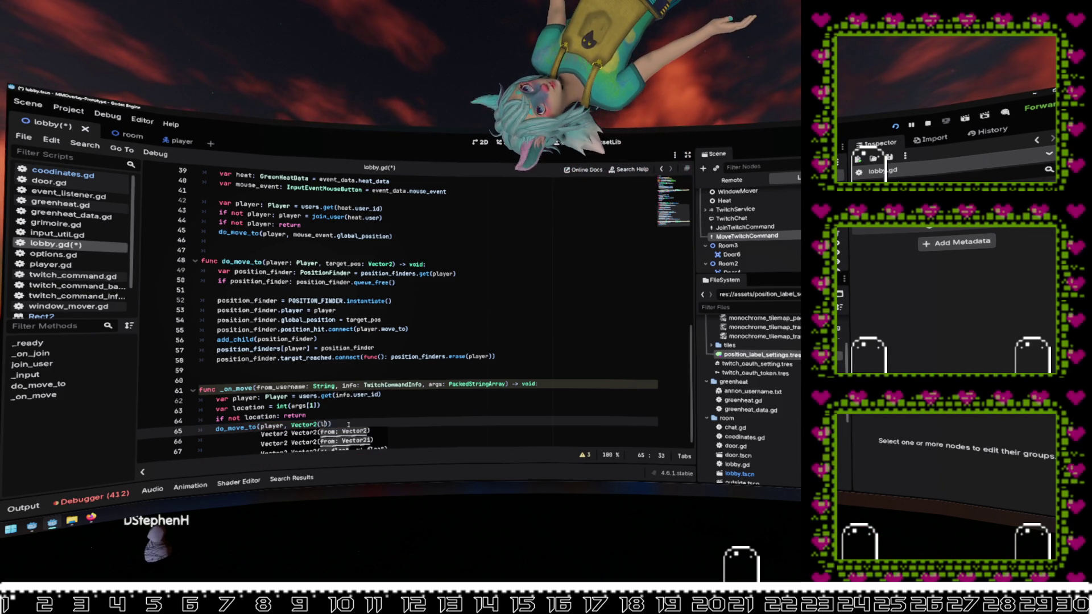
text(ocation + ti)
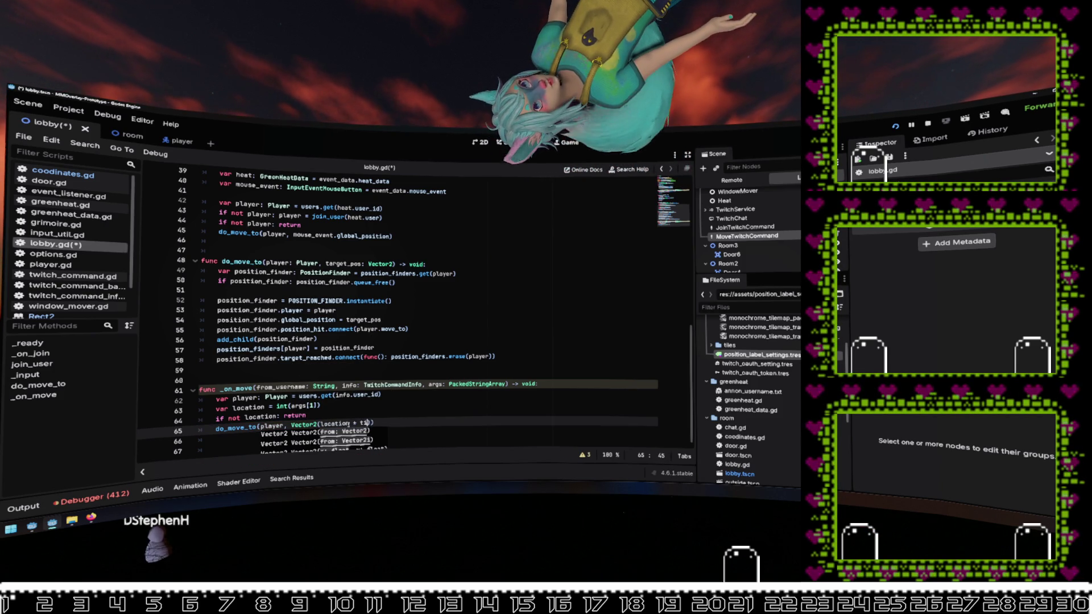
text(le)
key(BackSpace)
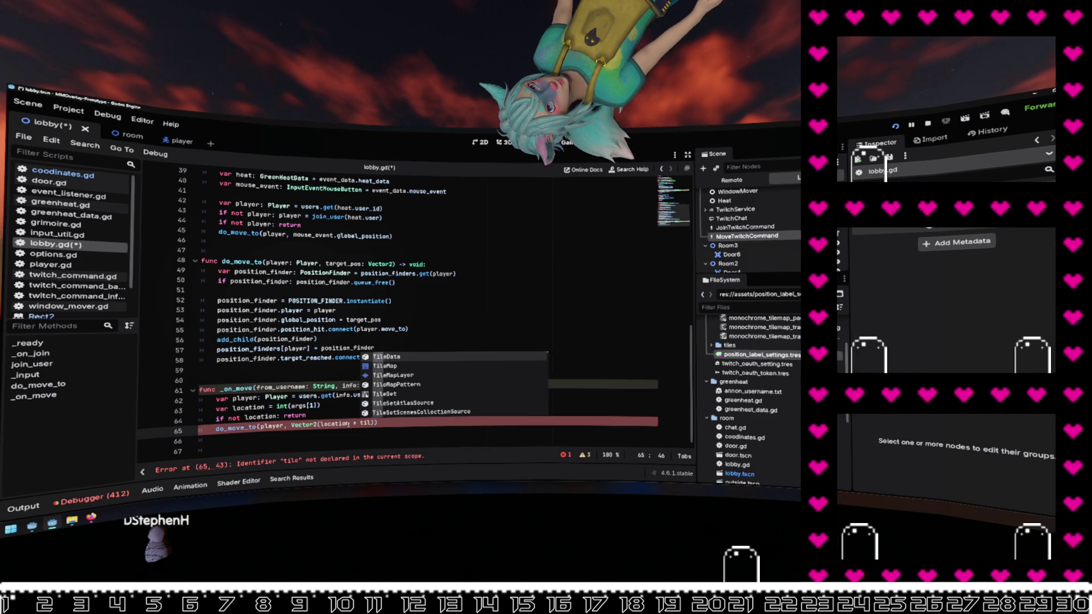
key(BackSpace)
key(BackSpace)
text(ile_s)
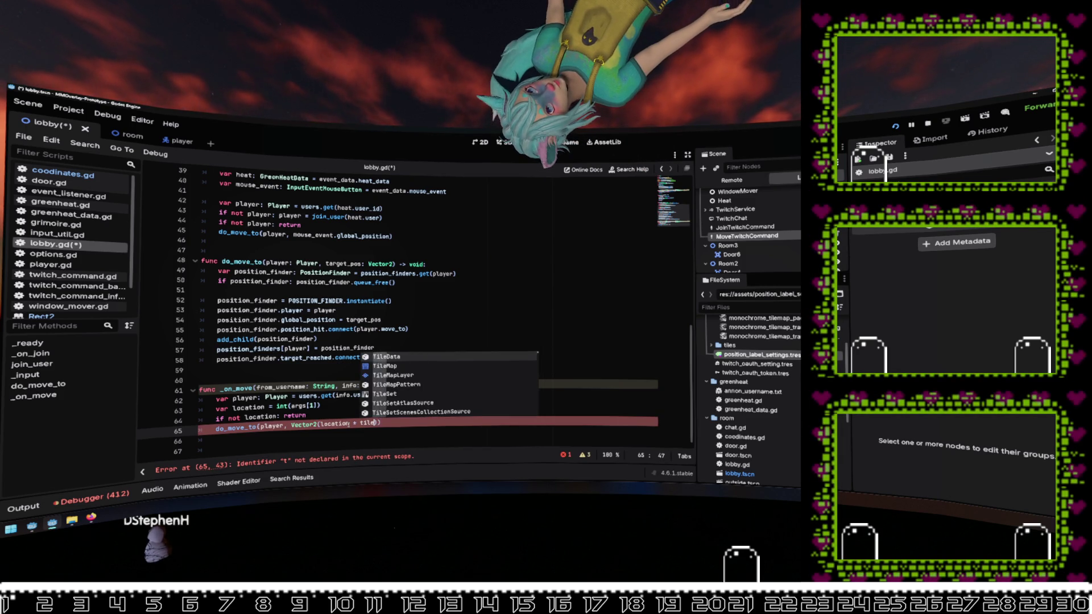
key(BackSpace)
key(BackSpace)
key(BackSpace)
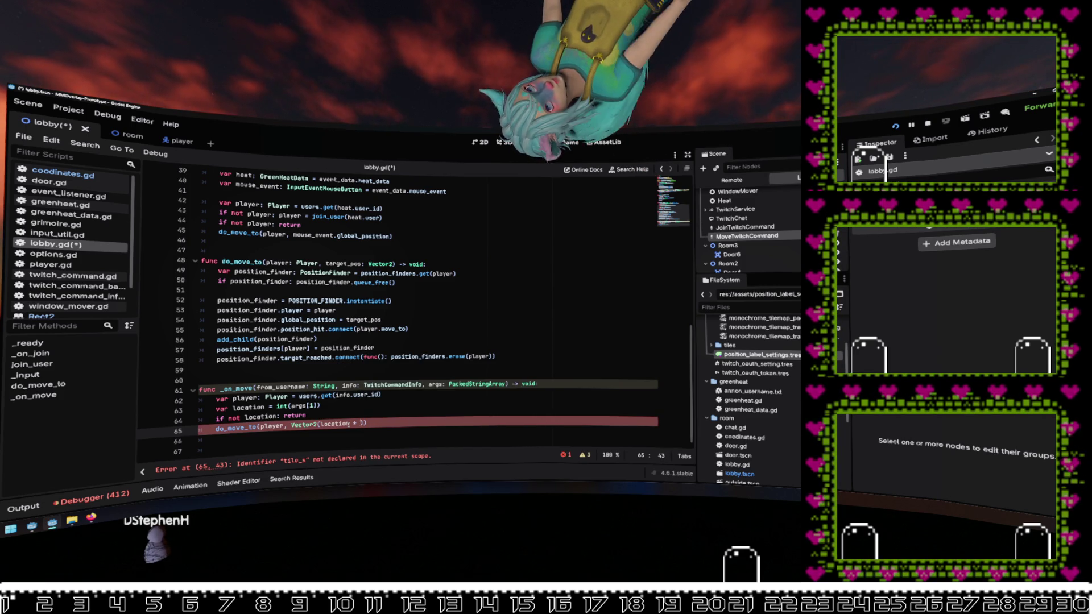
Step: Inspect how tile_size is defined in coodinates.gd, then return to lobby.gd
scroll(350, 421, up, 4)
scroll(350, 422, up, 5)
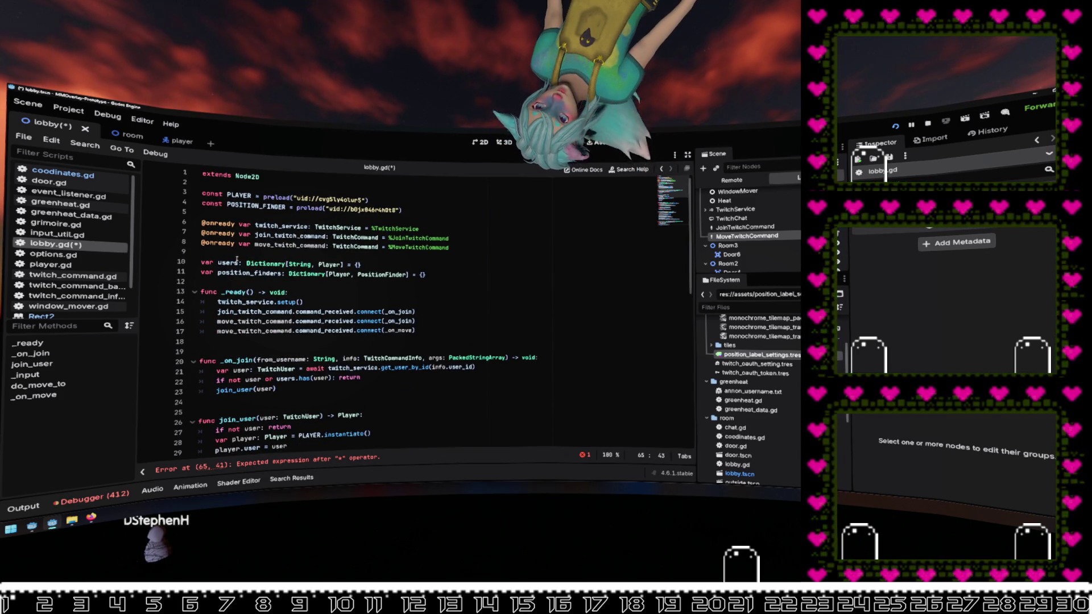
scroll(459, 322, down, 4)
scroll(455, 325, down, 3)
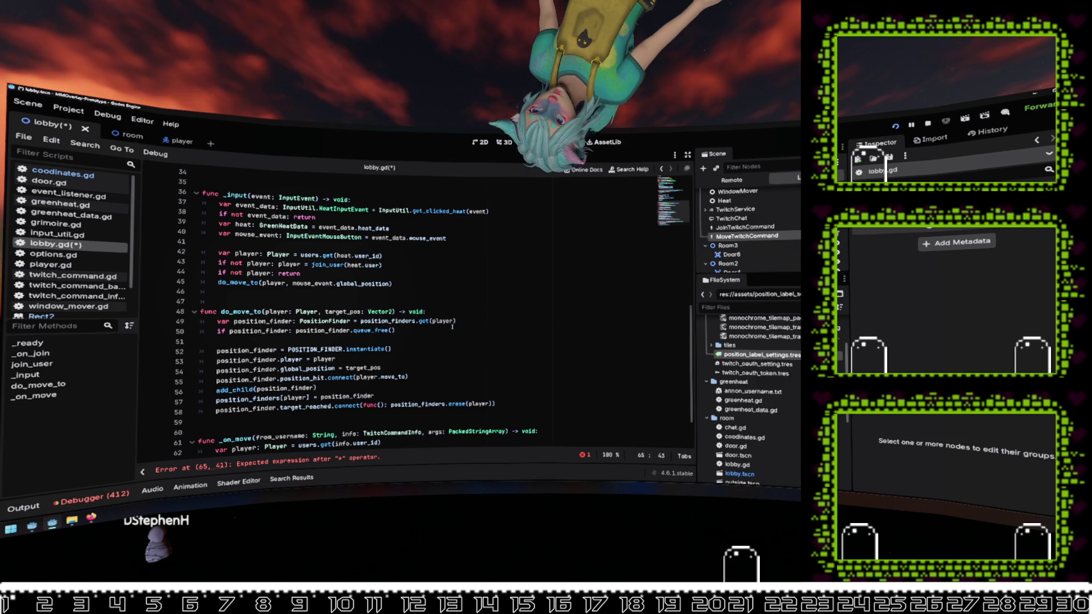
scroll(452, 327, down, 1)
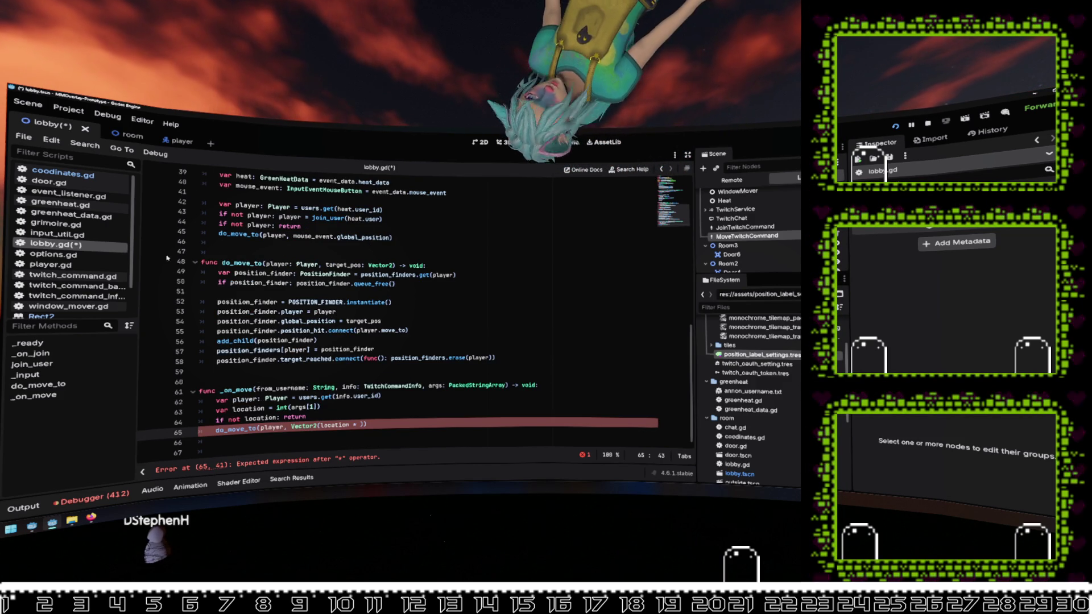
click(63, 173)
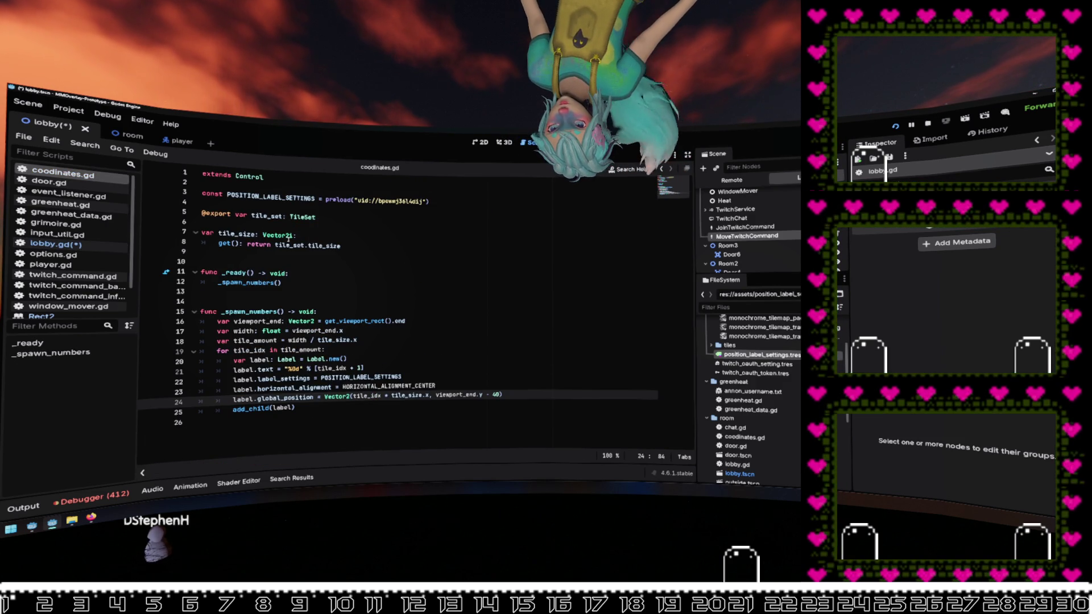
click(226, 233)
double_click(226, 233)
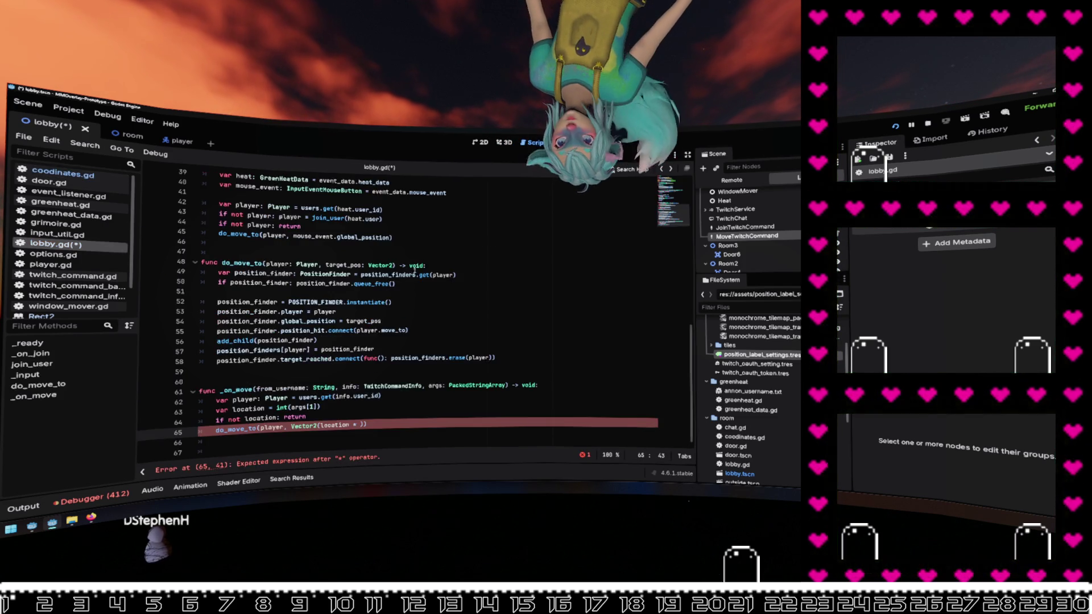
click(329, 216)
key(alt+Left)
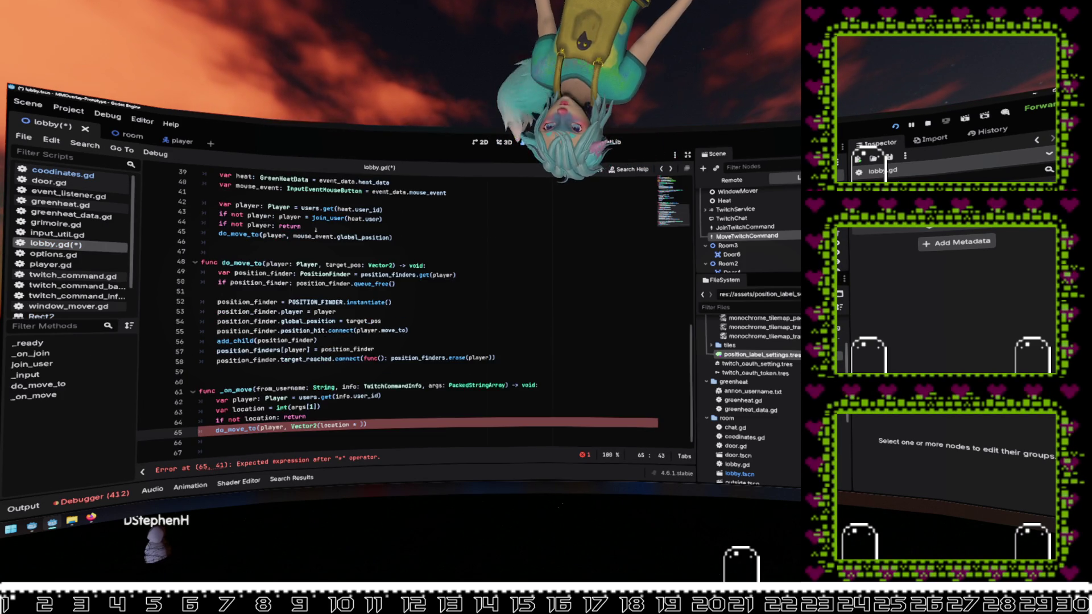
Step: Paste a new exported tile_set variable line below lobby.gd's constants
scroll(316, 228, up, 15)
click(270, 216)
key(Return)
key(ctrl+v)
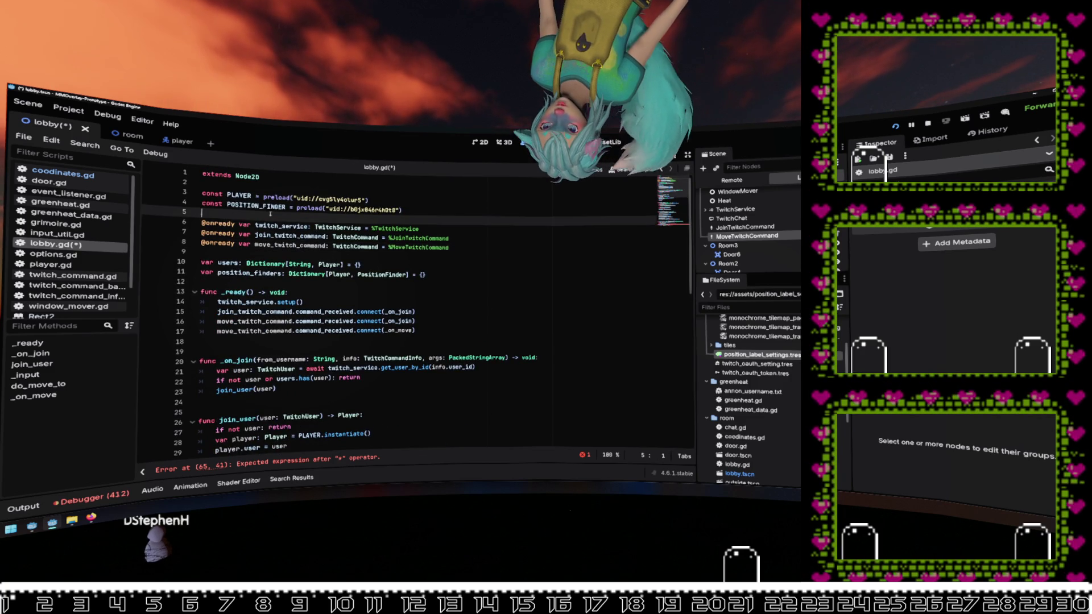
Step: Use tile_set.tile_size.x in the move target's x component on line 68
double_click(266, 235)
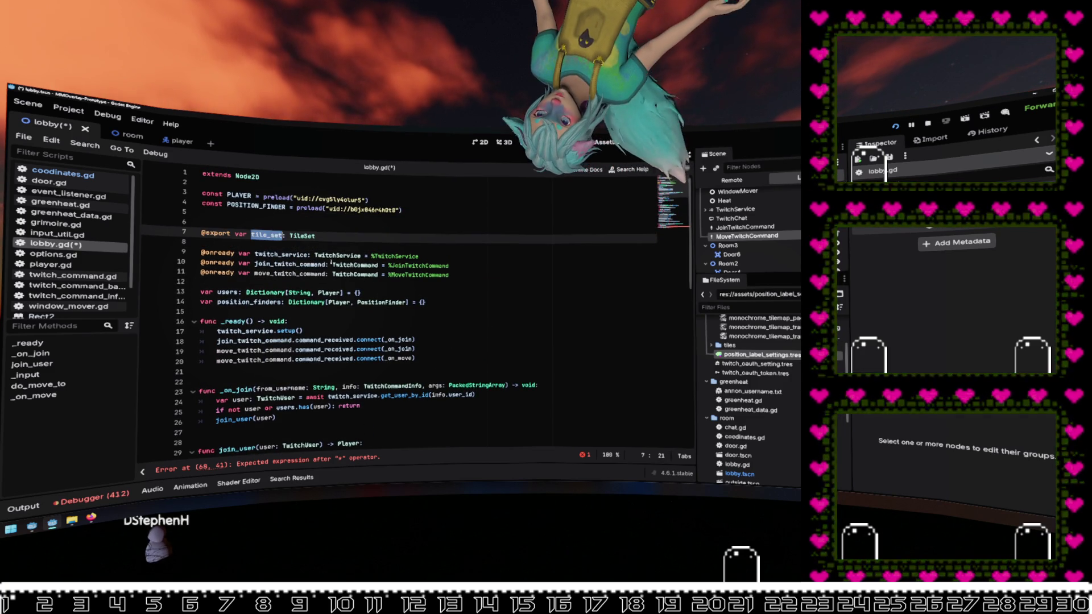
scroll(340, 421, down, 14)
click(357, 425)
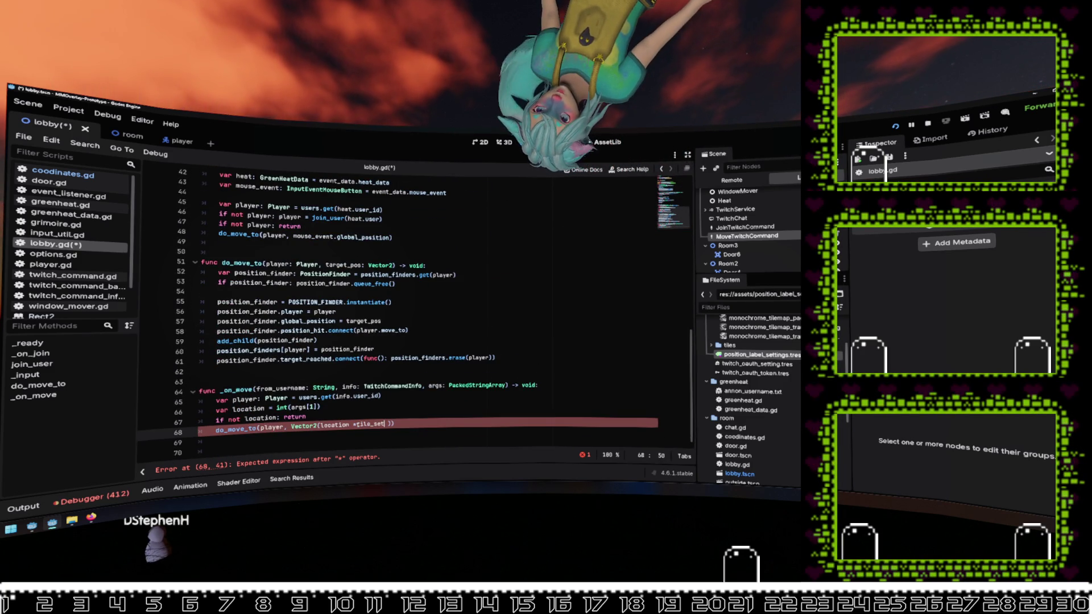
text(.)
text(.tile_size.x)
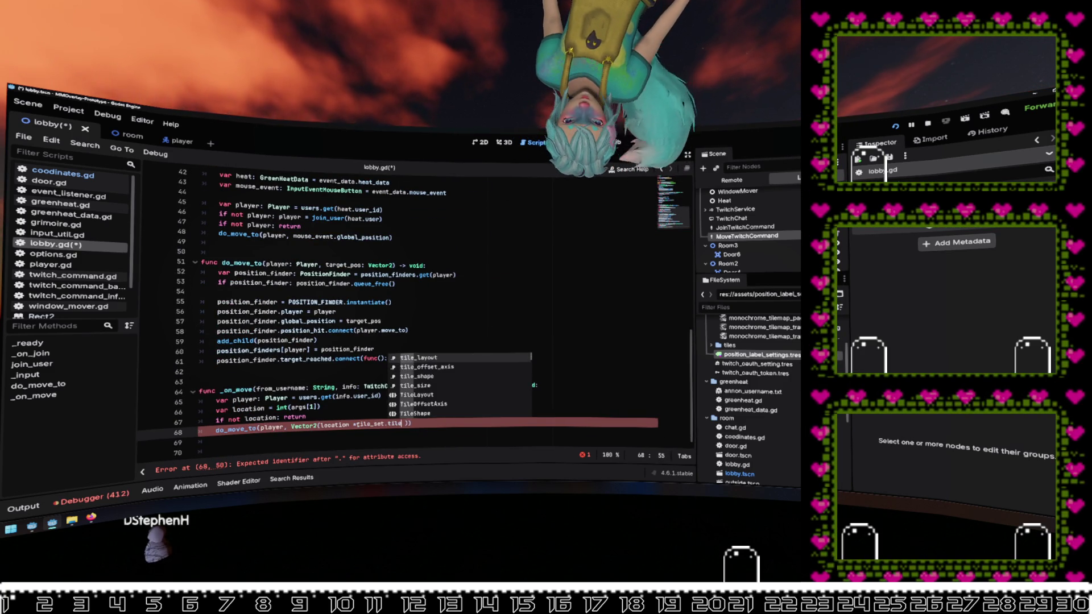
Step: Add player.global_position.y as the move target's y component
key(ctrl+Left)
key(ctrl+Left)
key(ctrl+Left)
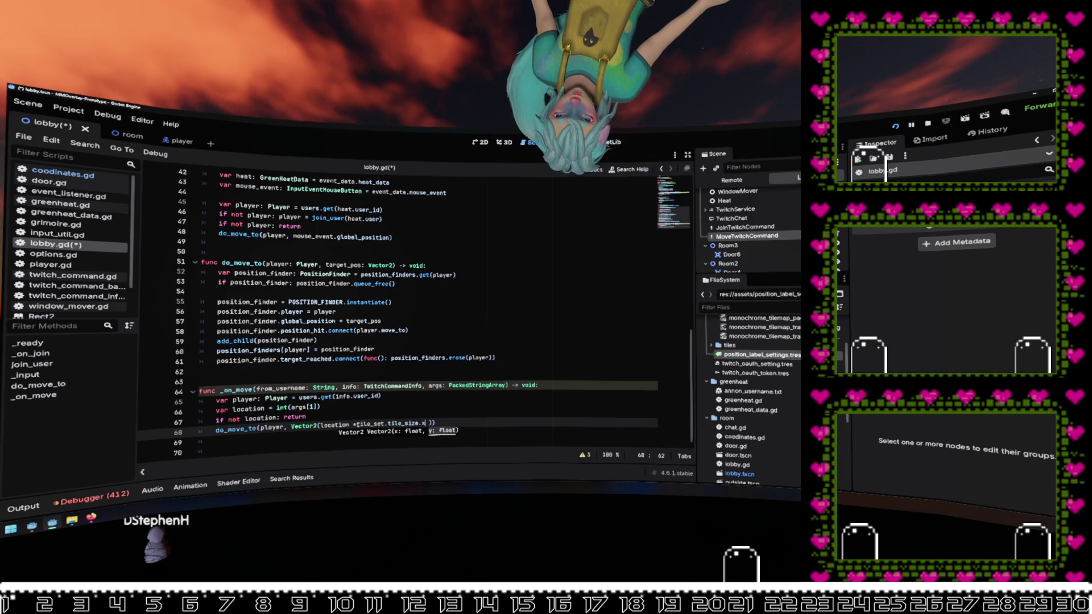
key(ctrl+Right)
key(ctrl+Right)
key(ctrl+Right)
text(, )
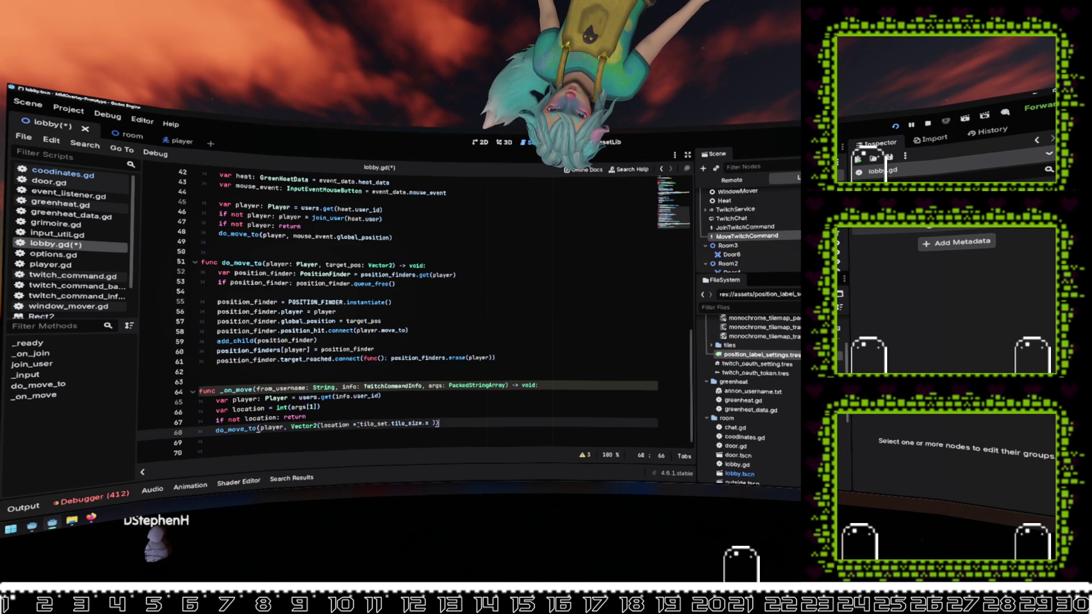
text(player.)
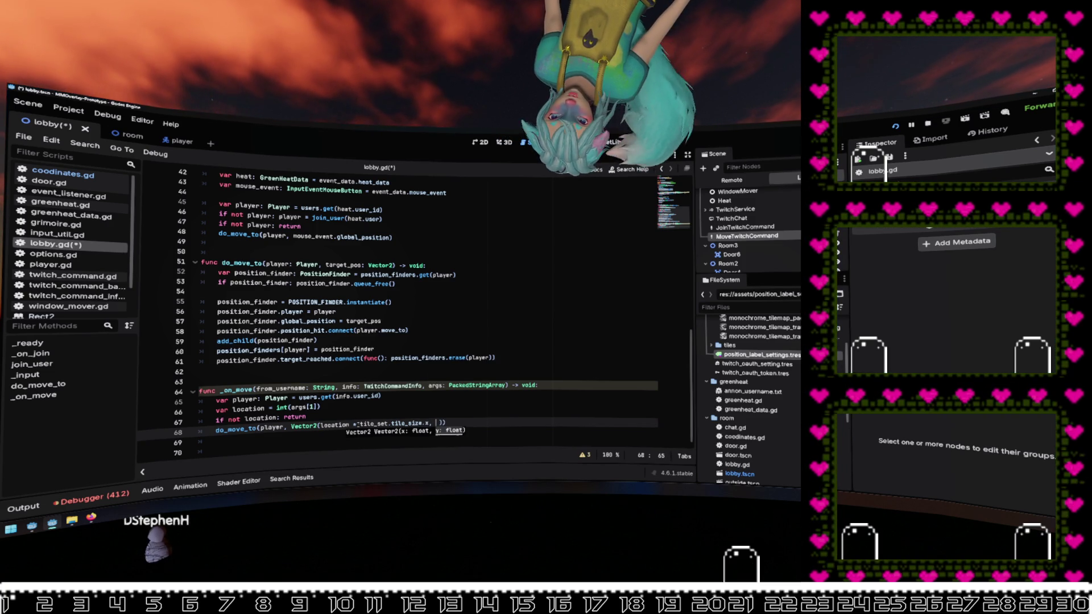
text(global_position.)
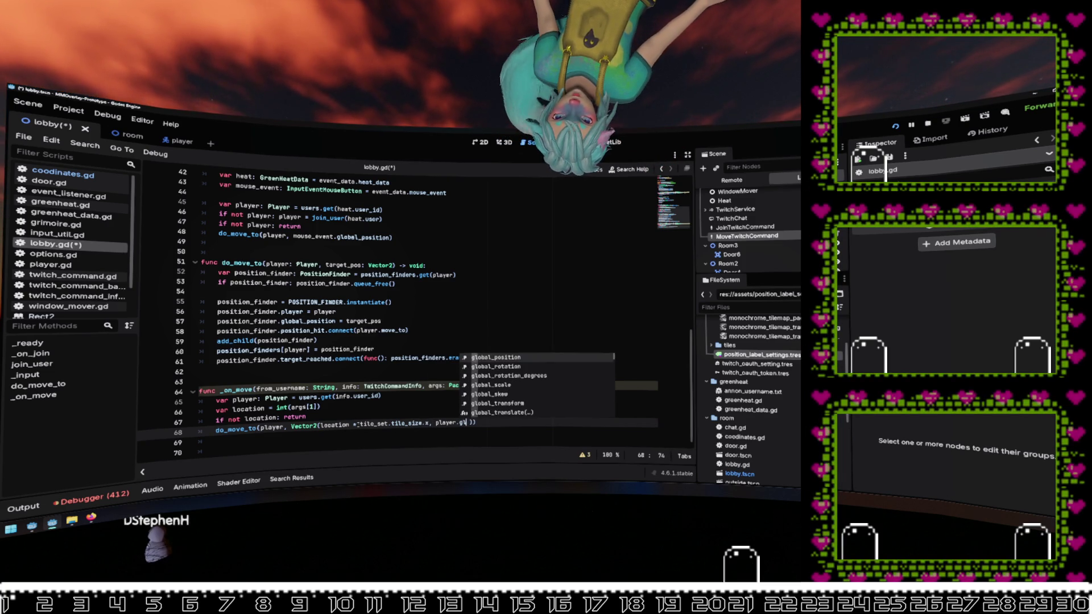
text(y)
key(Delete)
key(End)
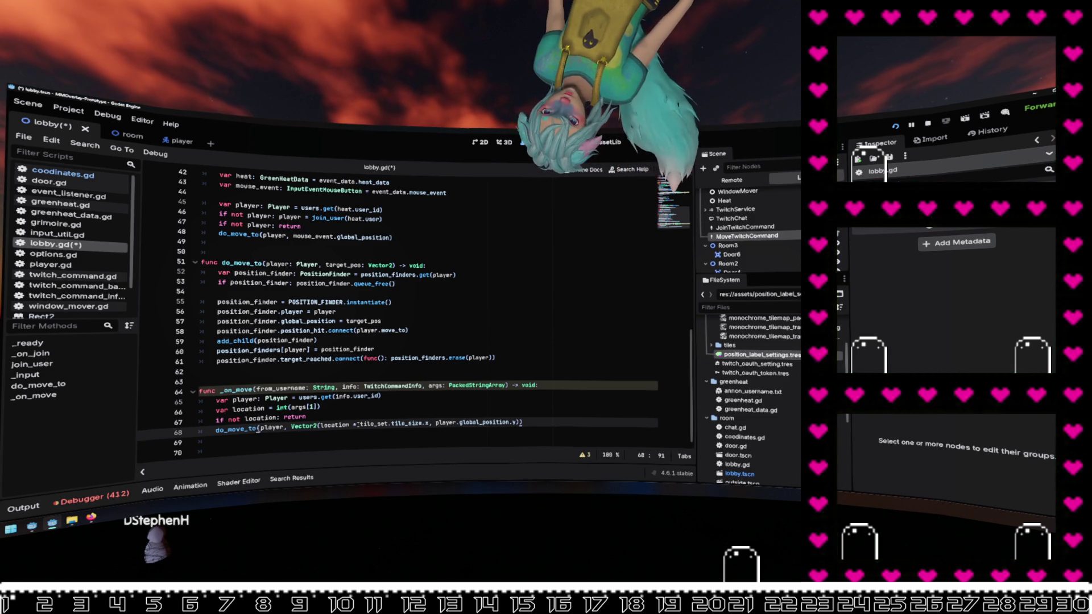
Step: Offset the y component by -24, save lobby.gd, and run the overlay
key(Left)
key(ctrl+s)
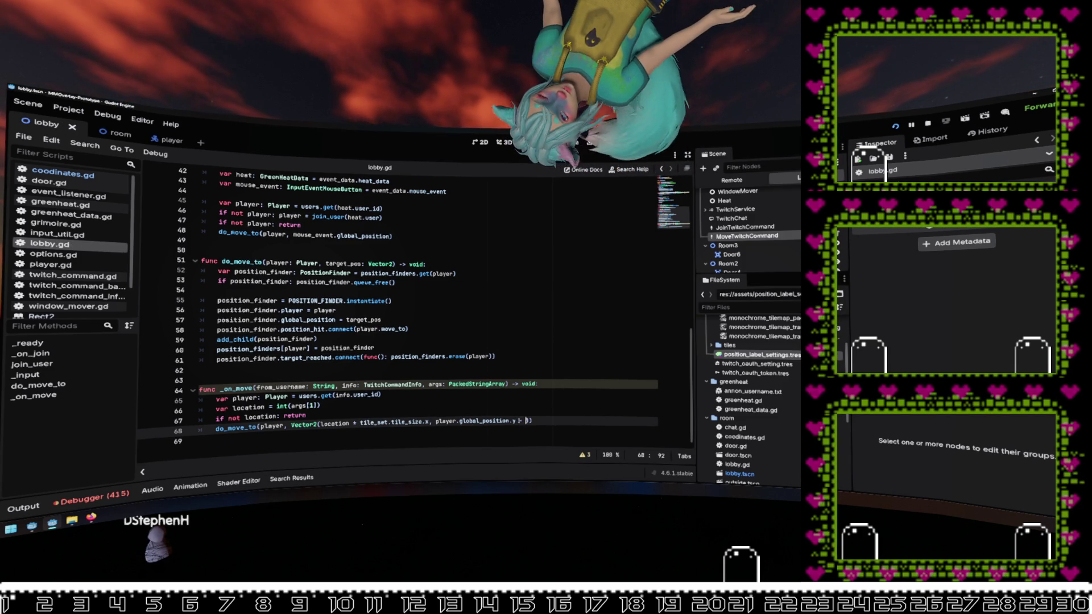
text(24)
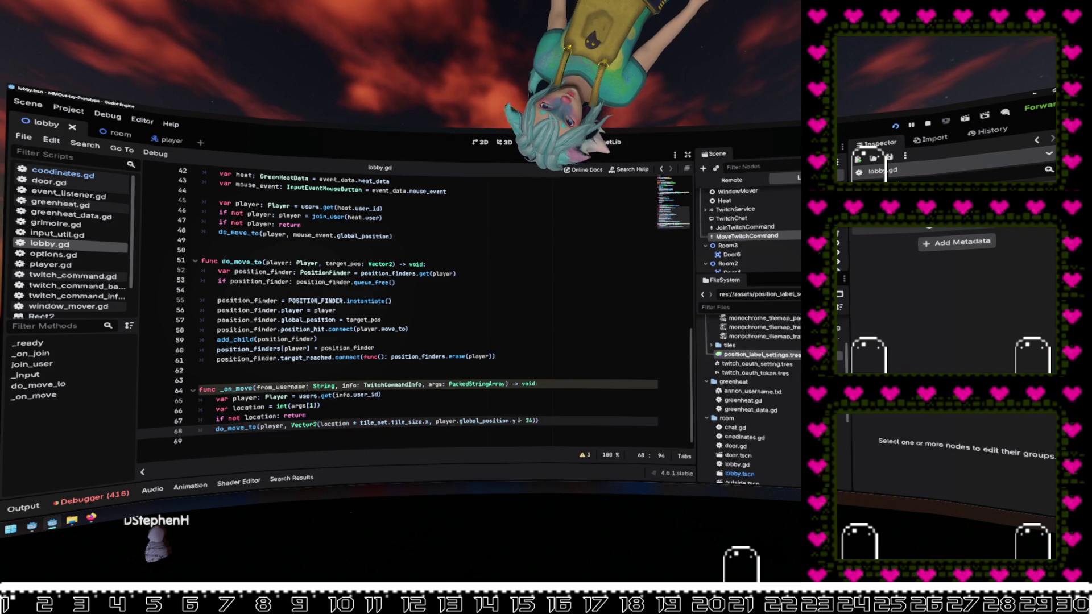
click(530, 393)
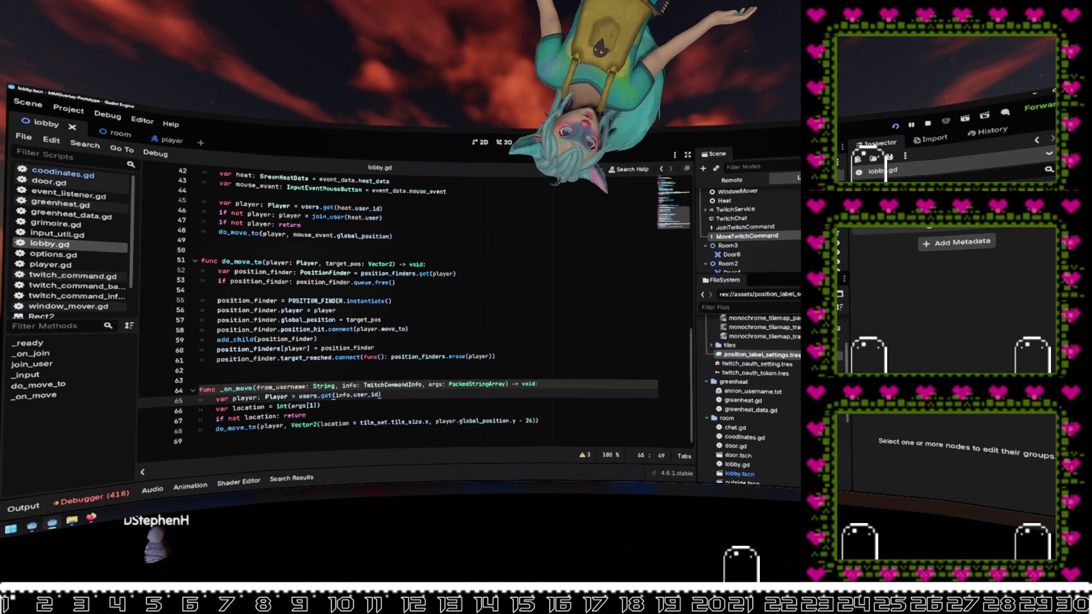
key(F5)
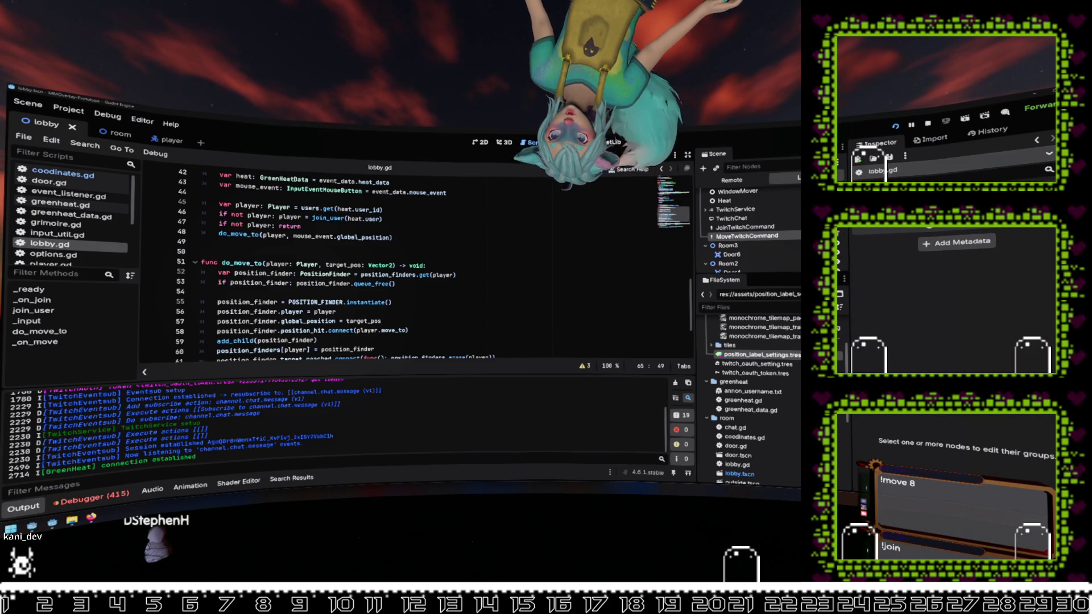
Step: Give MoveTwitchCommand Args Min 1, Args Max 1 and command 'move', then save
click(762, 236)
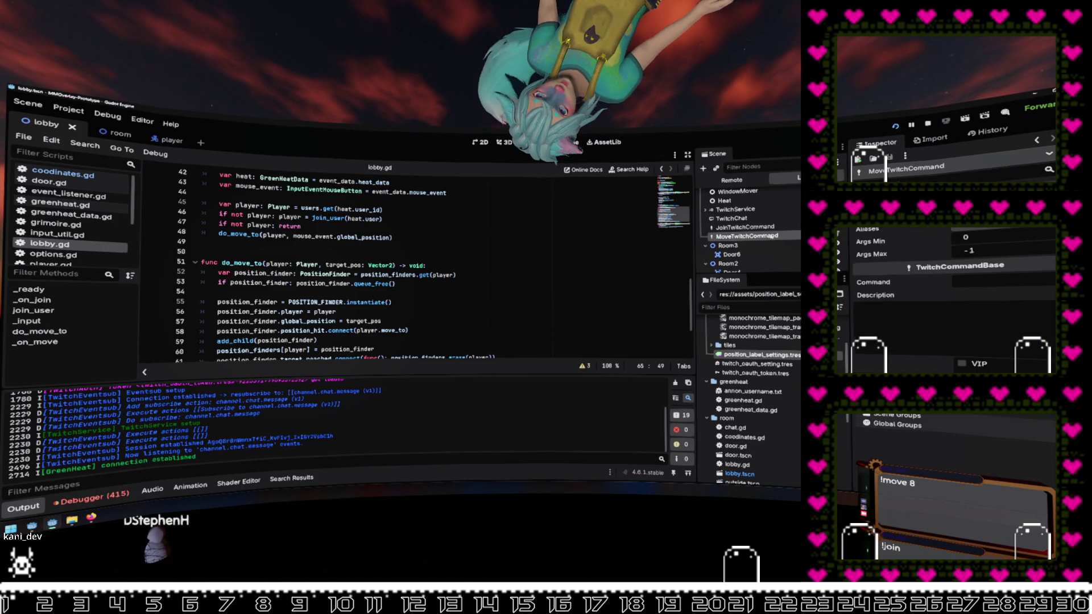
key(Return)
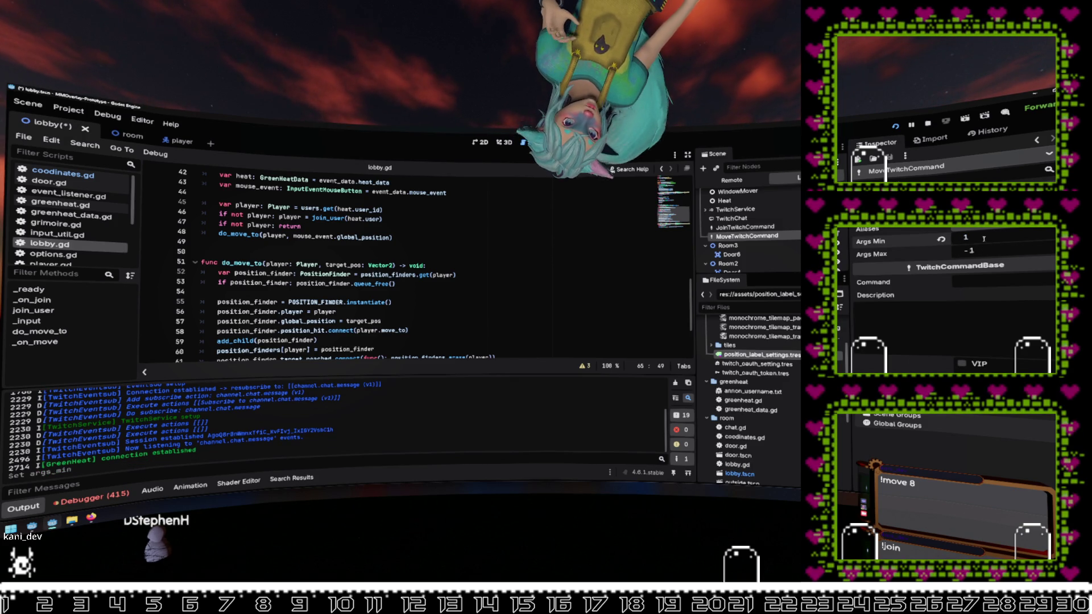
text(1)
key(Return)
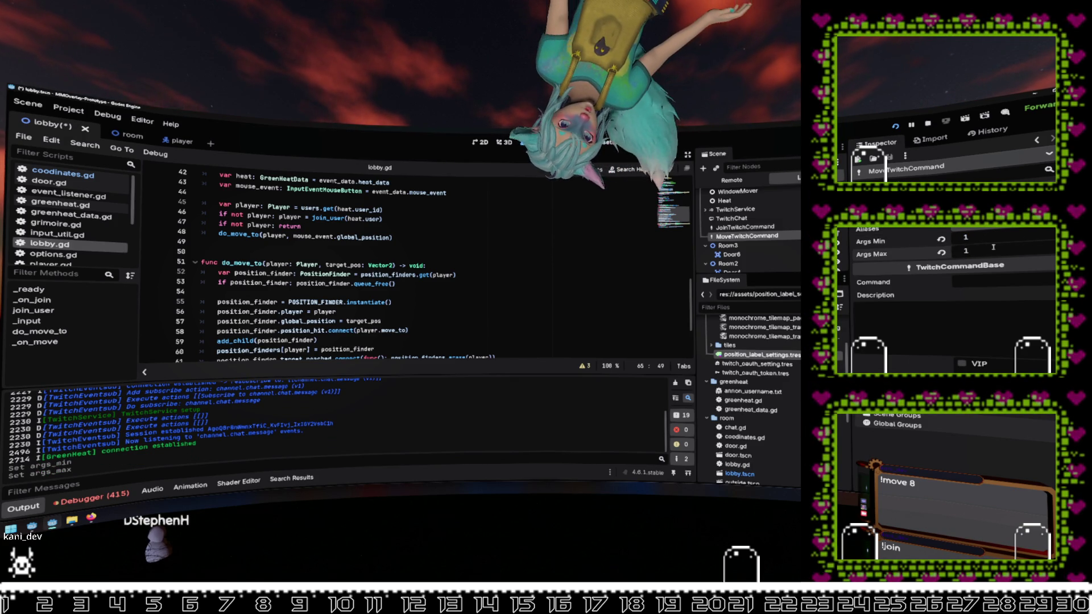
text(m)
key(ctrl+s)
Step: Set the description to 'Move to a specific number.', save, and restart the overlay
text(Move to a specif)
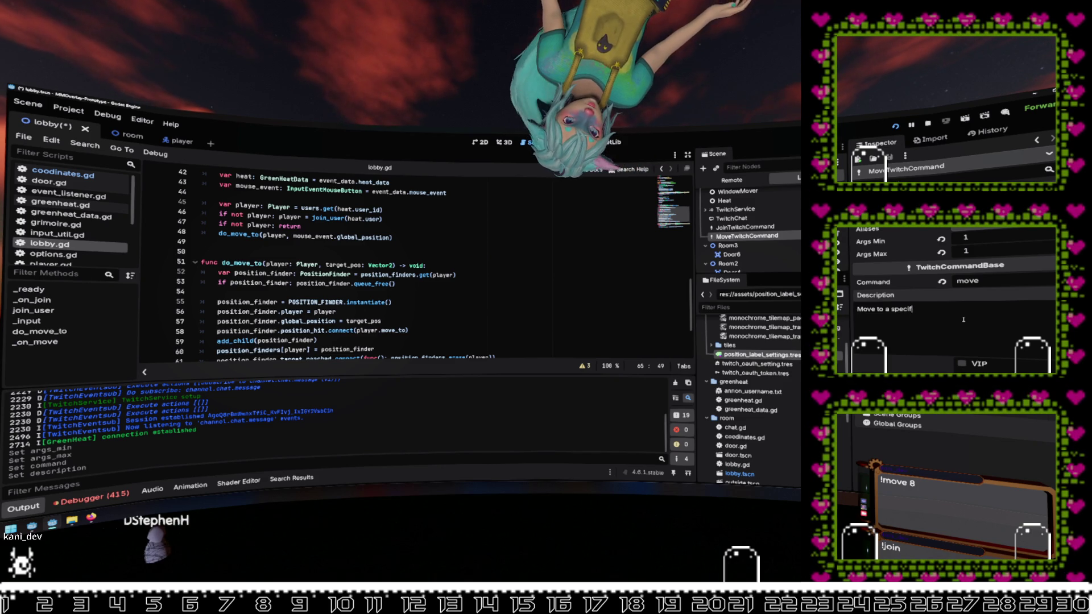
text(number.)
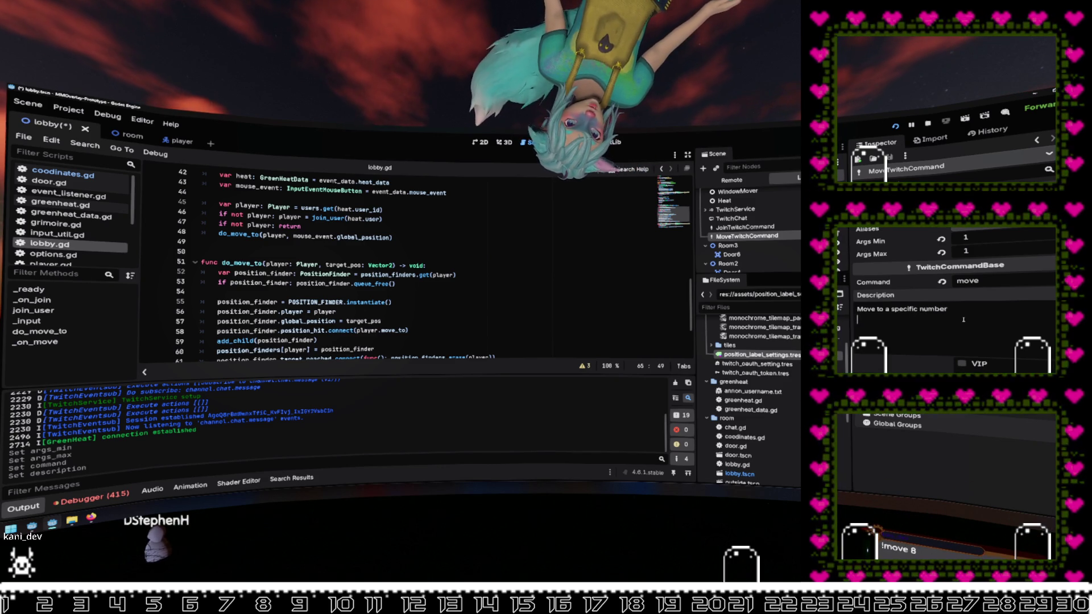
key(ctrl+s)
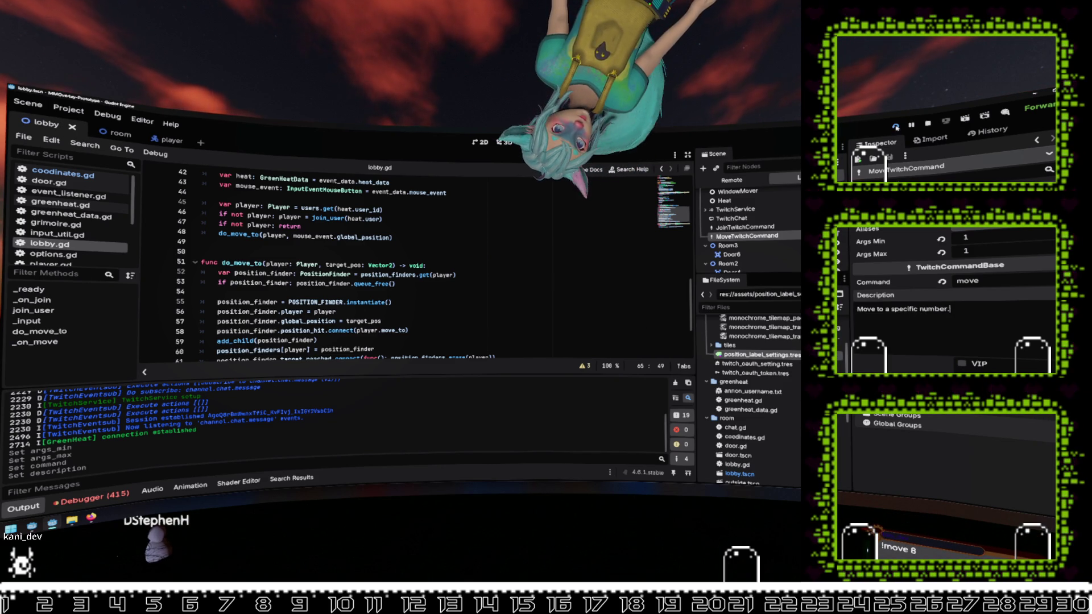
key(F5)
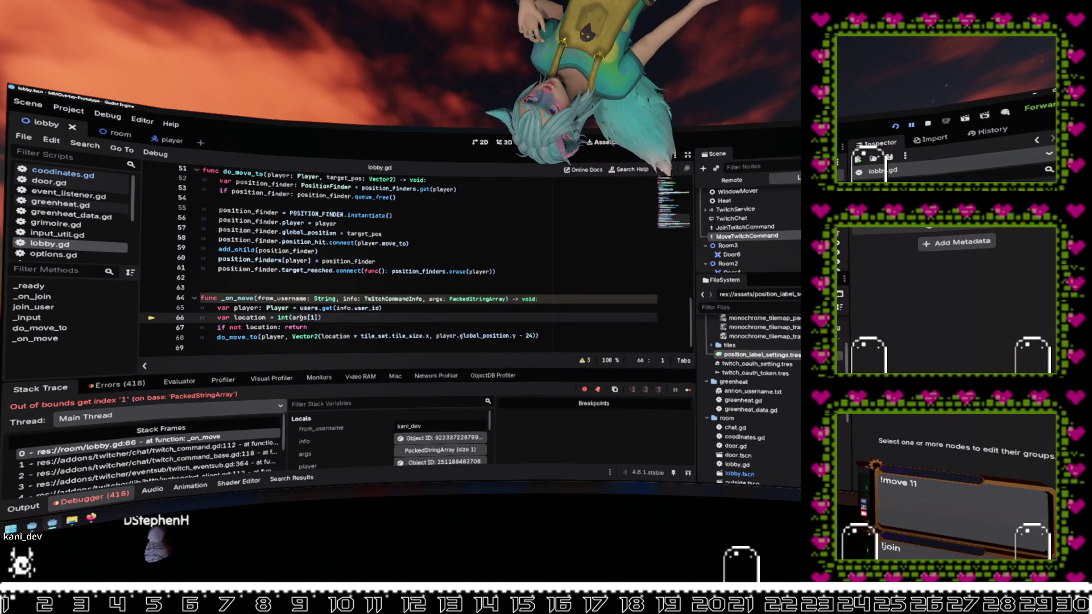
Step: Change args[1] to args[0] on line 66, resume the game, and restart the overlay
click(300, 317)
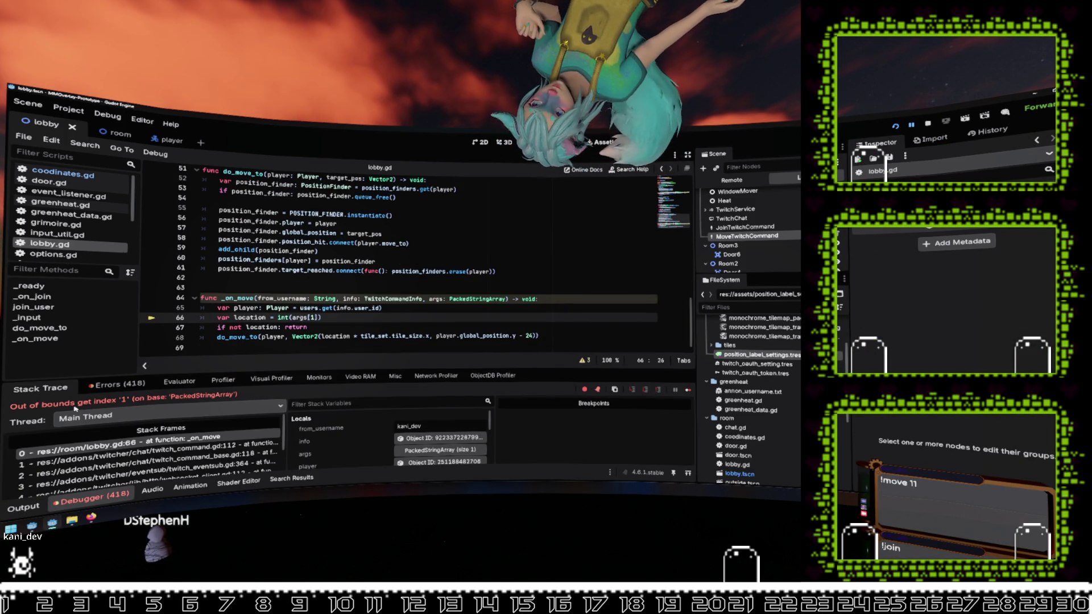
click(313, 318)
text(0)
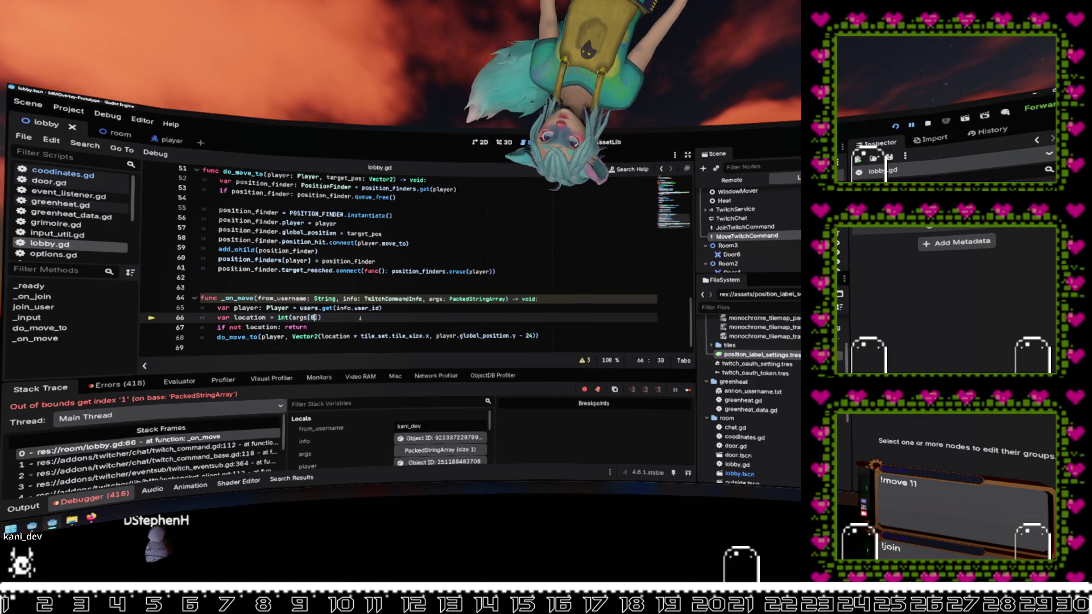
click(911, 125)
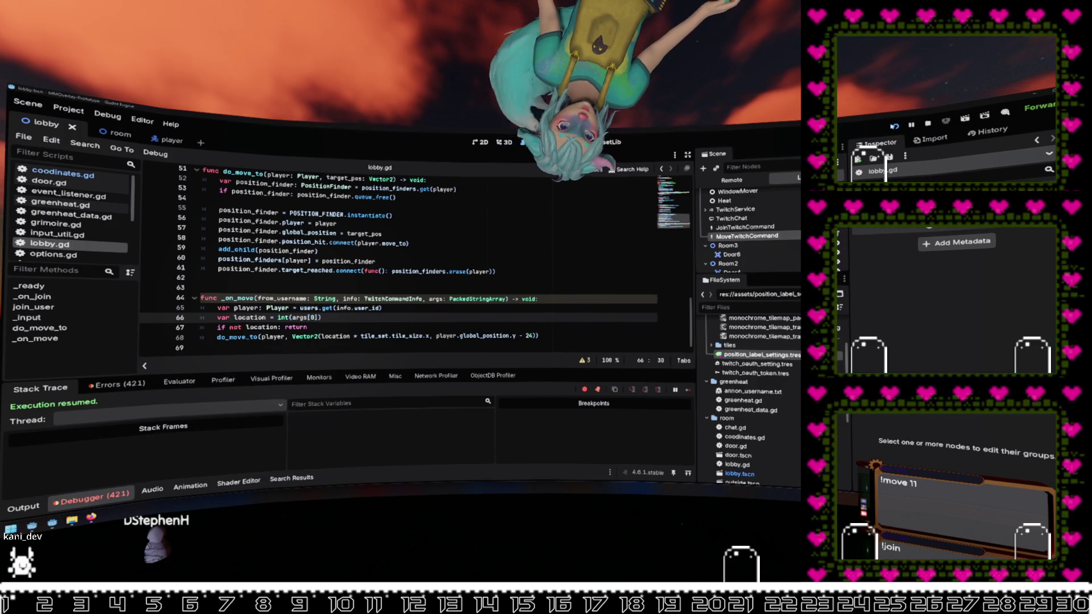
key(F5)
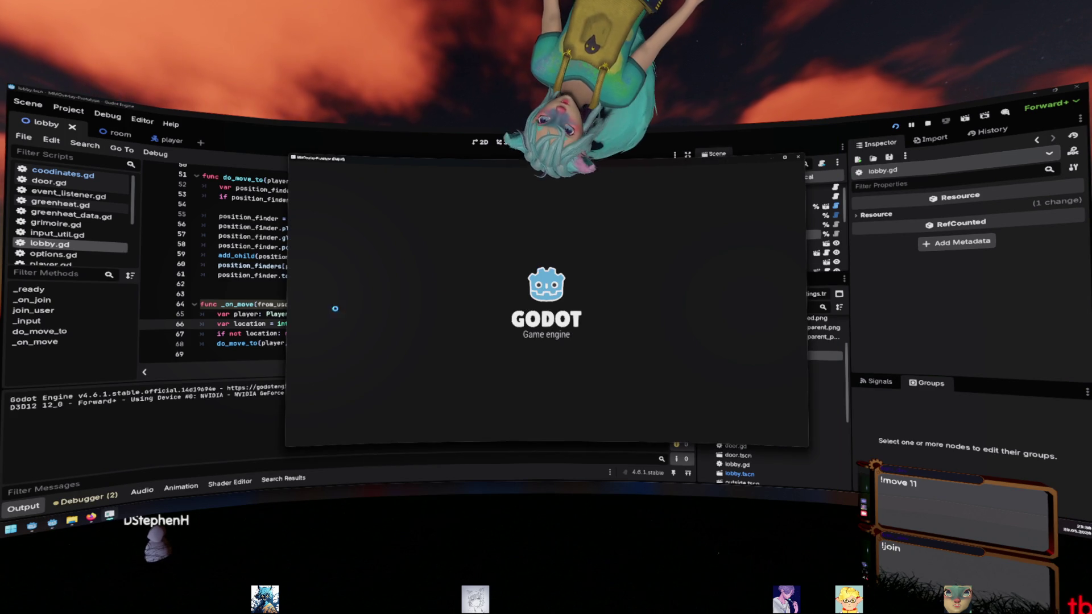
Step: Change the line 25 duplicate-join check in _on_join to users.has(user.id)
scroll(317, 309, up, 7)
scroll(317, 309, up, 3)
click(231, 266)
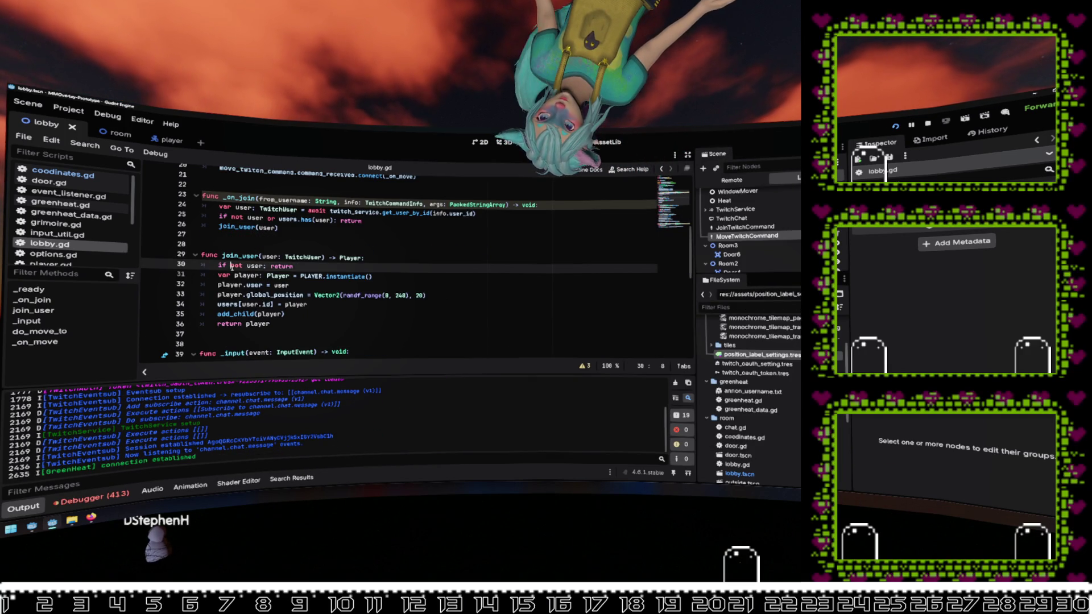
double_click(238, 257)
scroll(251, 284, up, 2)
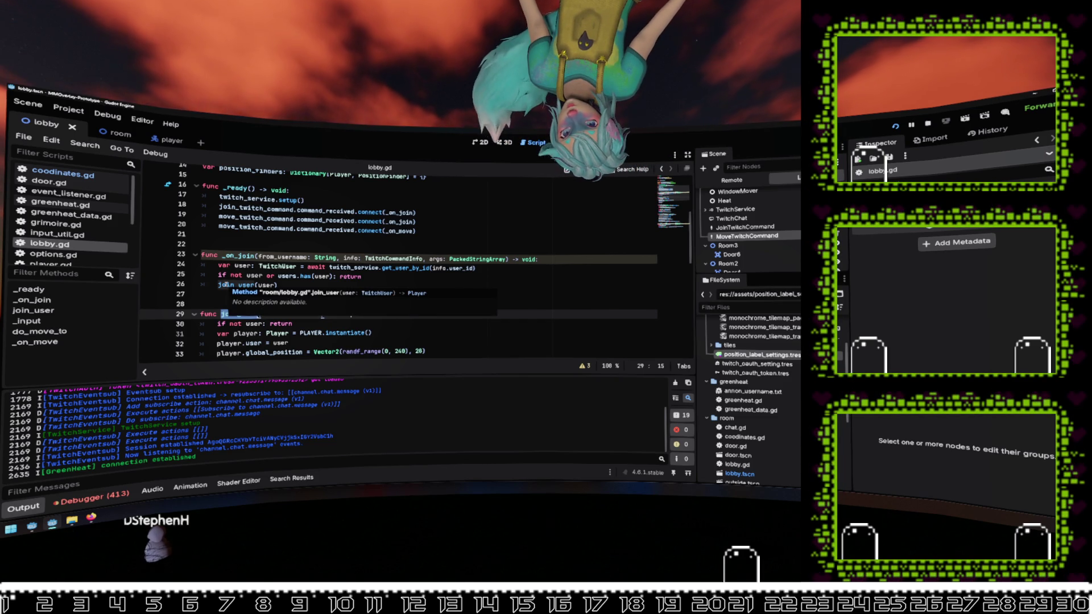
double_click(255, 276)
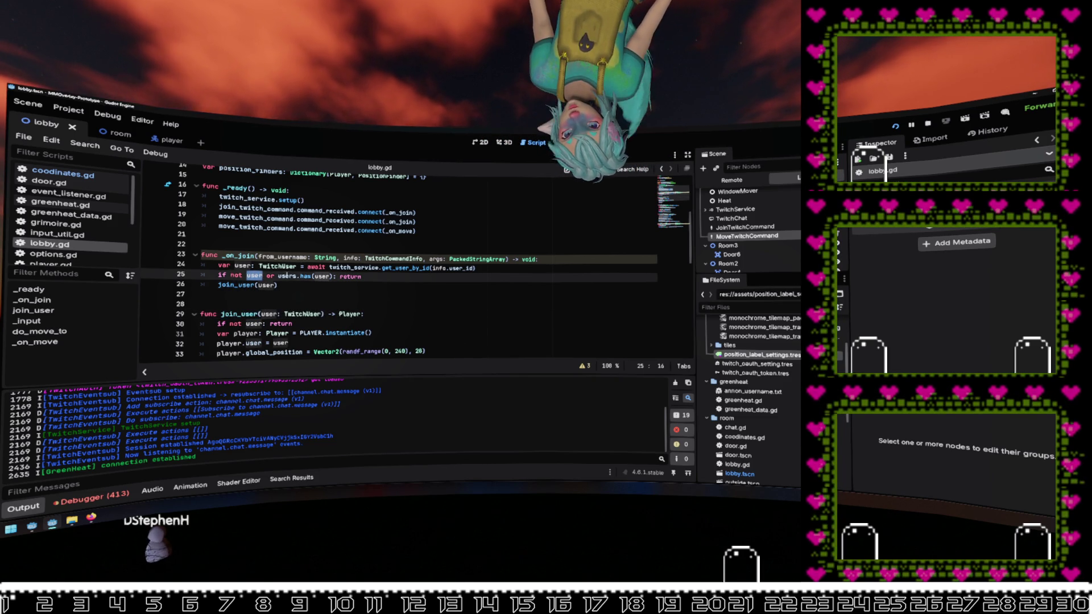
drag(332, 277, 280, 275)
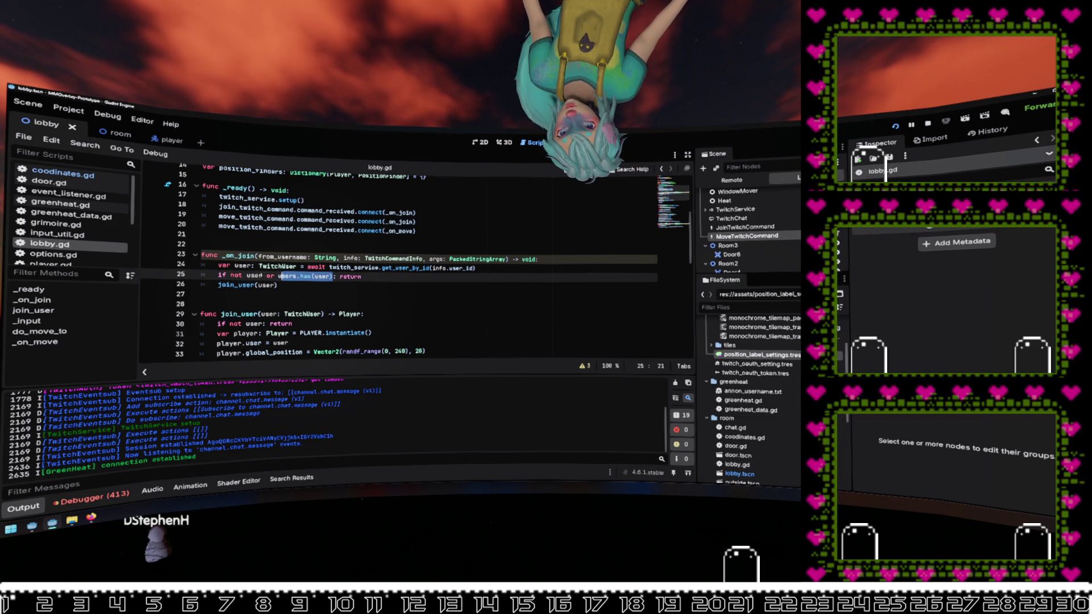
double_click(245, 285)
scroll(348, 287, down, 1)
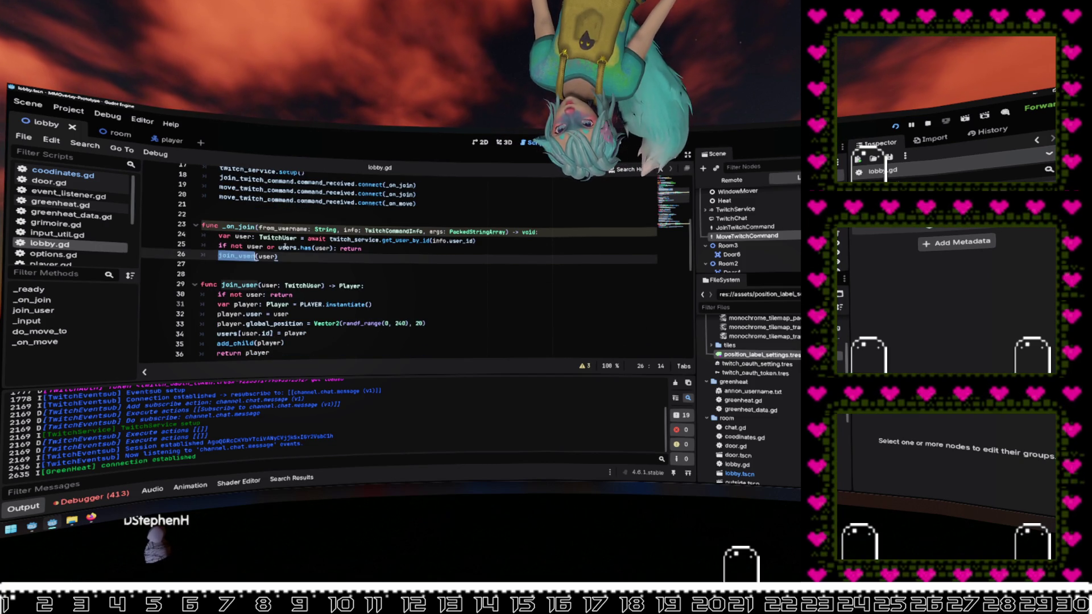
double_click(287, 248)
scroll(284, 246, up, 1)
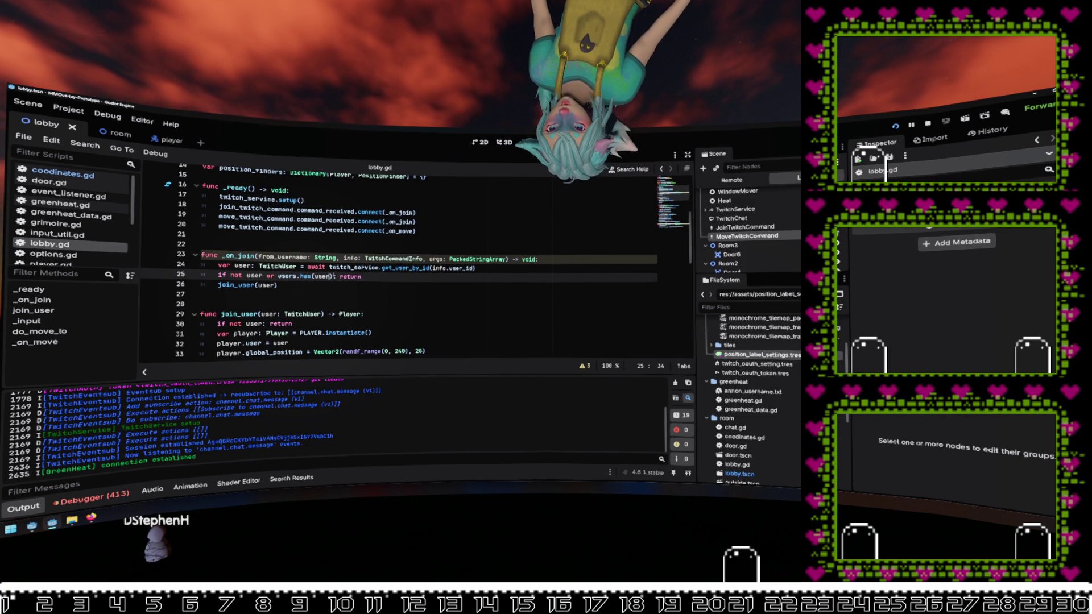
text(.id)
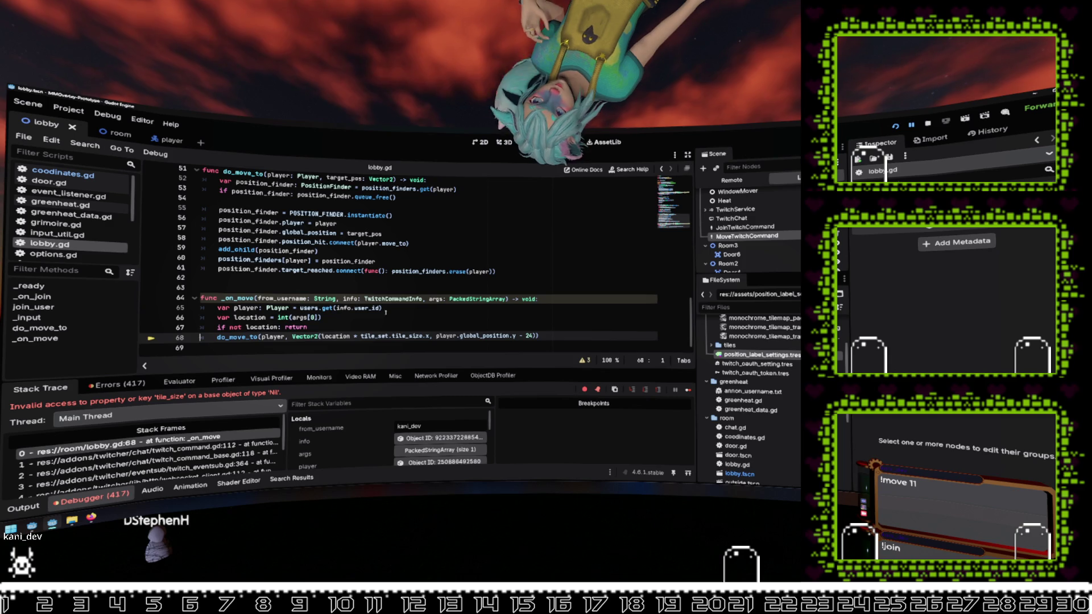
Step: Stop the game, assign room_1 tileset to Lobby's Tile Set, and run again
key(F8)
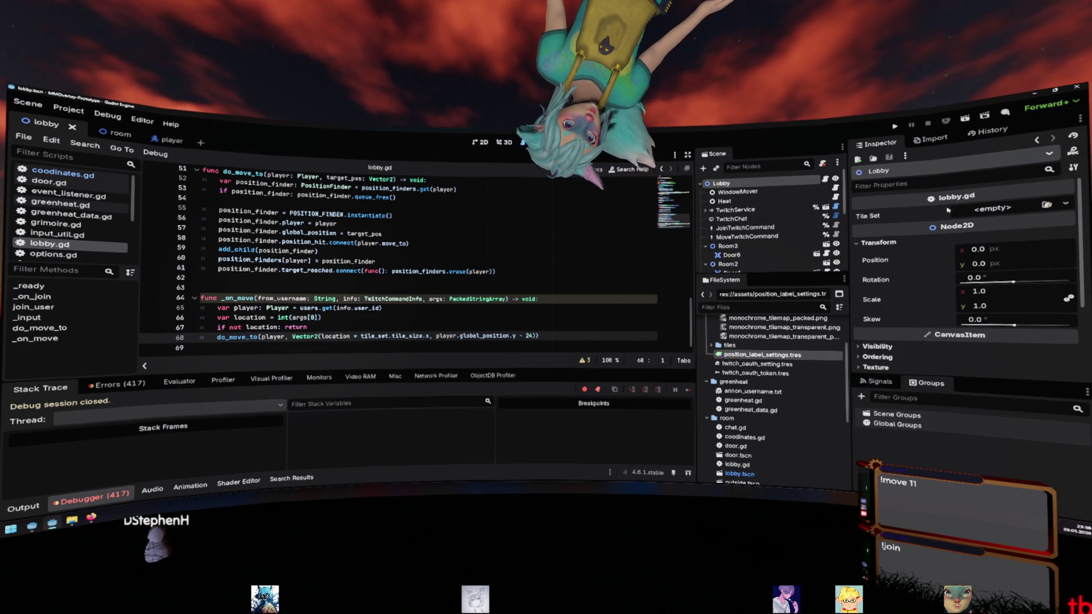
click(1046, 204)
key(Return)
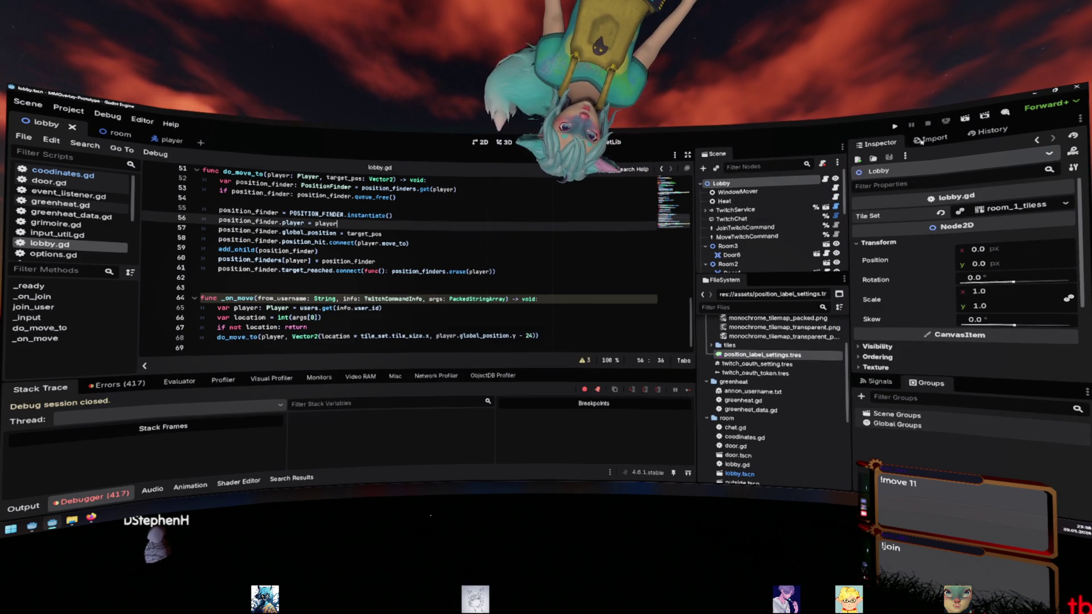
key(F5)
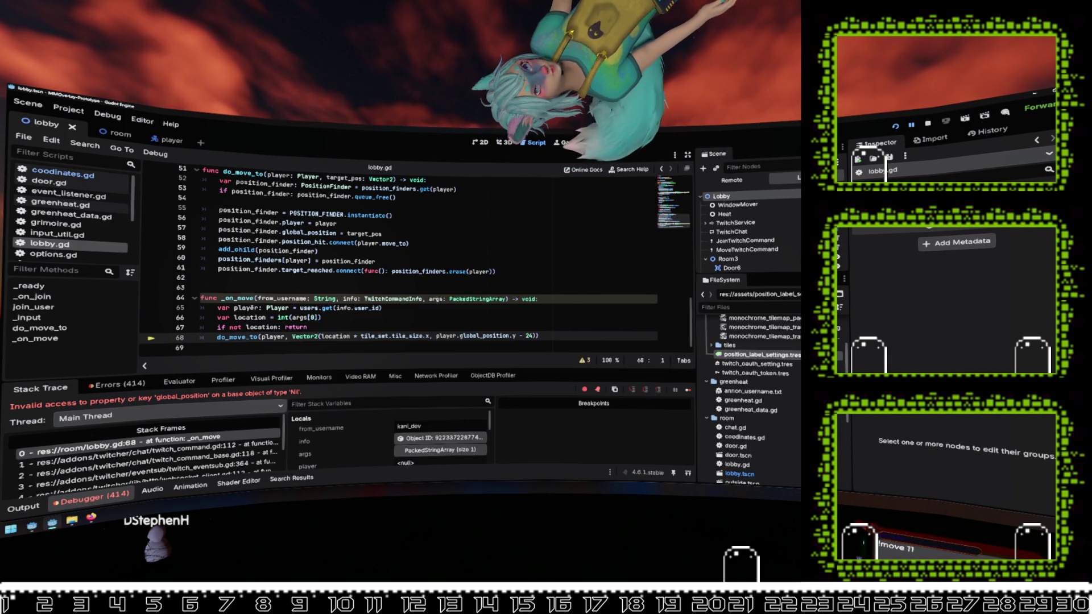
Step: Inspect the player value and the remote Lobby node, then restart the debug session
double_click(246, 308)
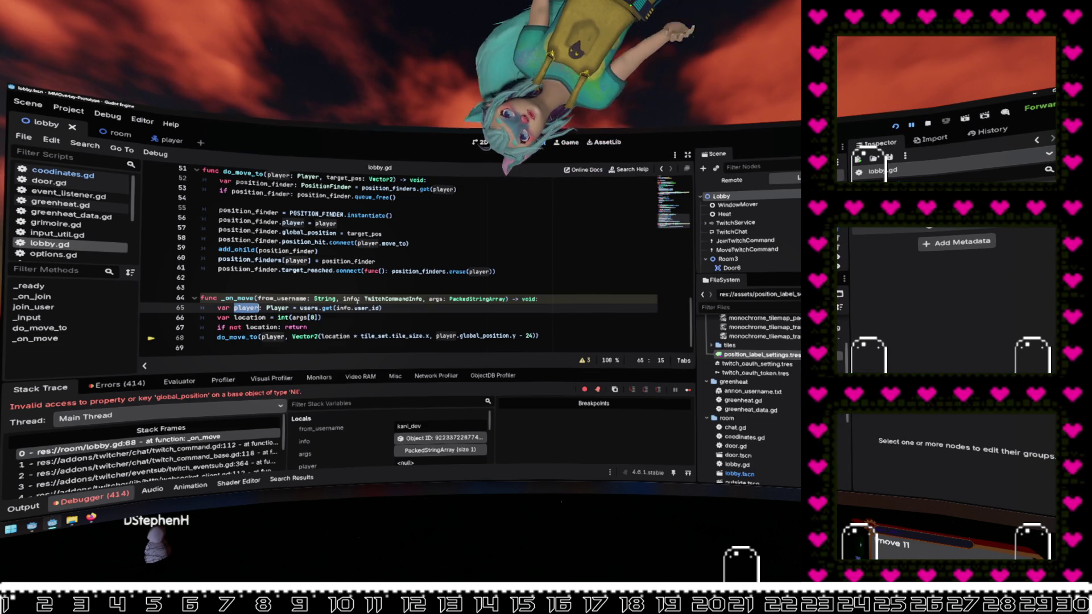
mouse_move(357, 299)
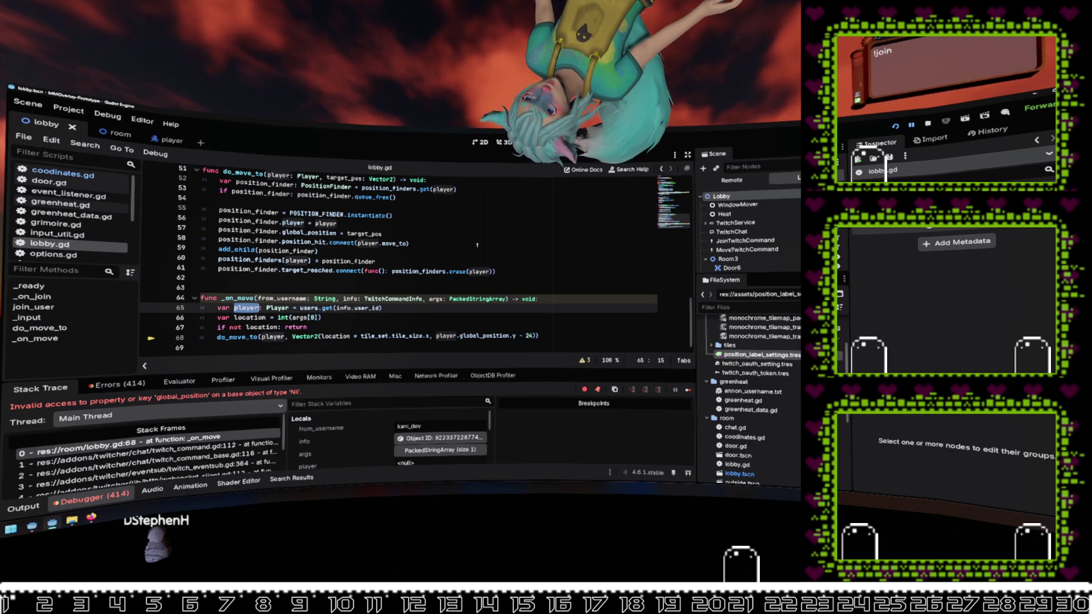
click(732, 180)
click(711, 205)
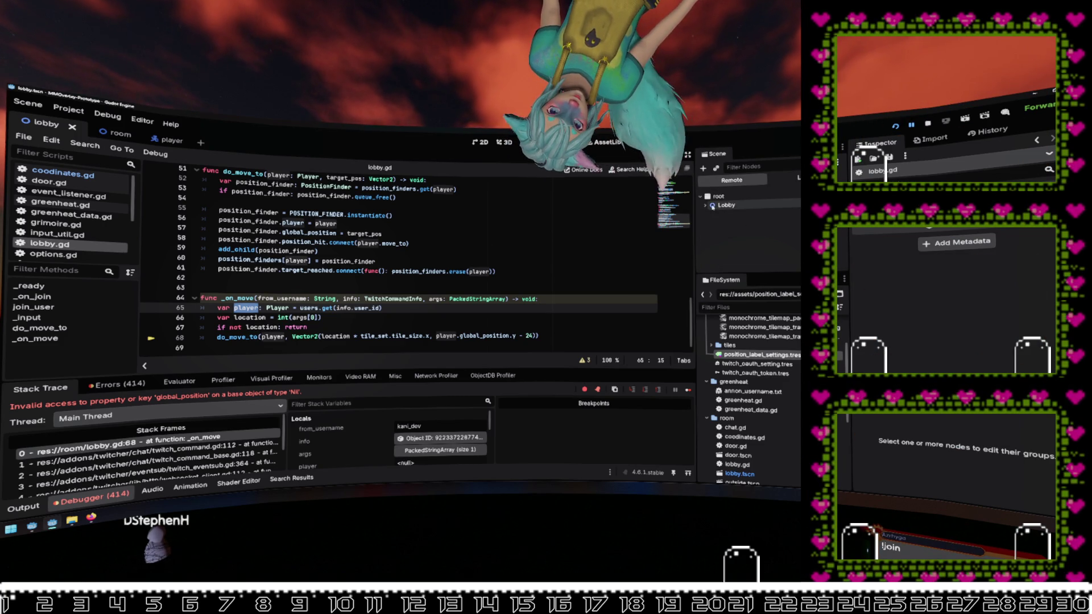
scroll(710, 206, down, 3)
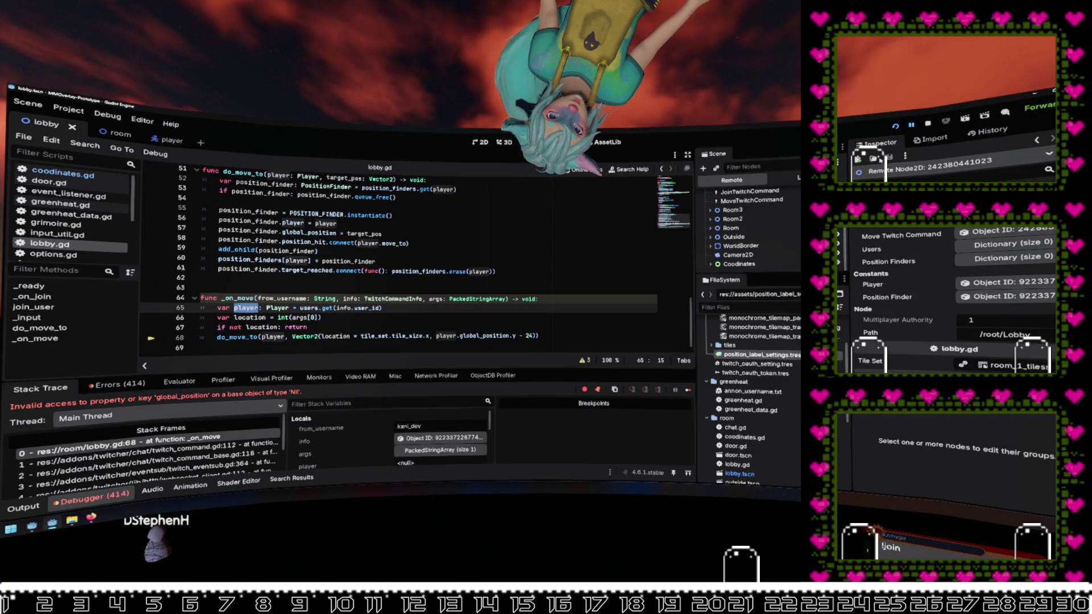
key(F5)
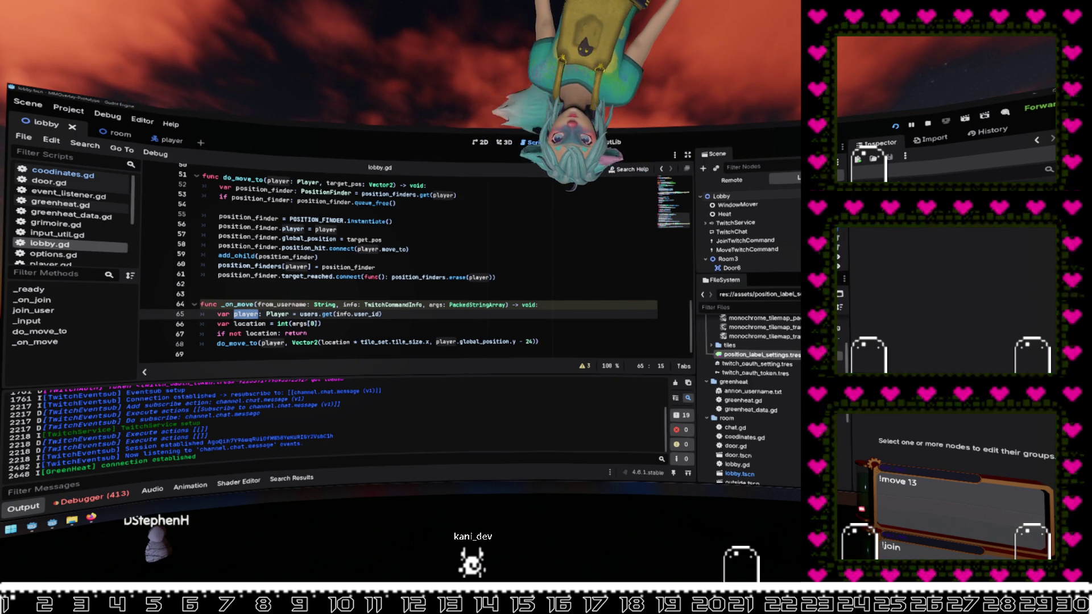
click(462, 250)
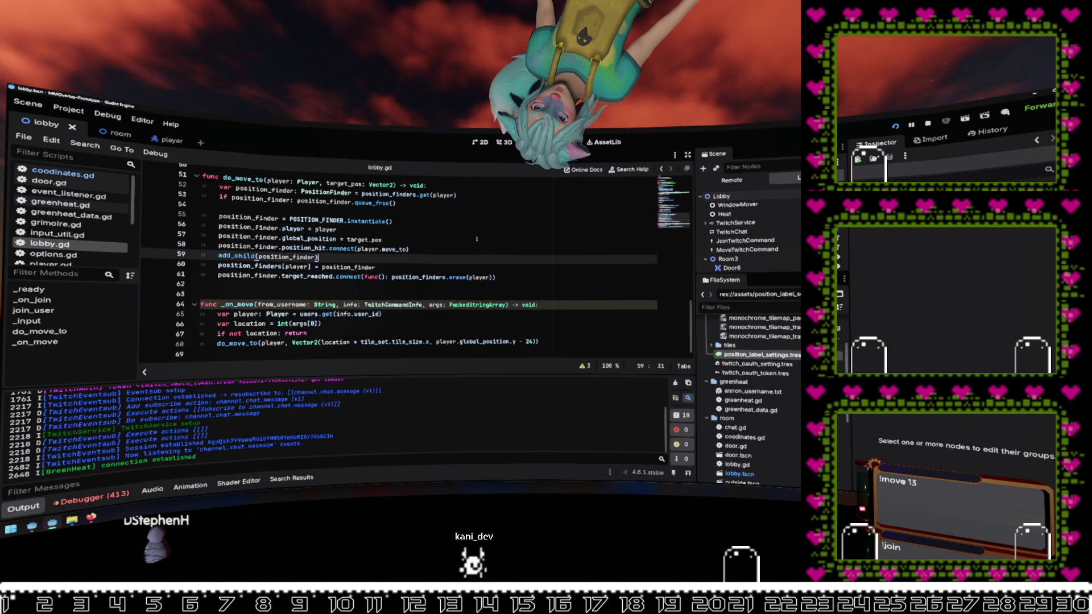
Step: Open door.gd and scroll to its top to see the options popup code
mouse_move(374, 268)
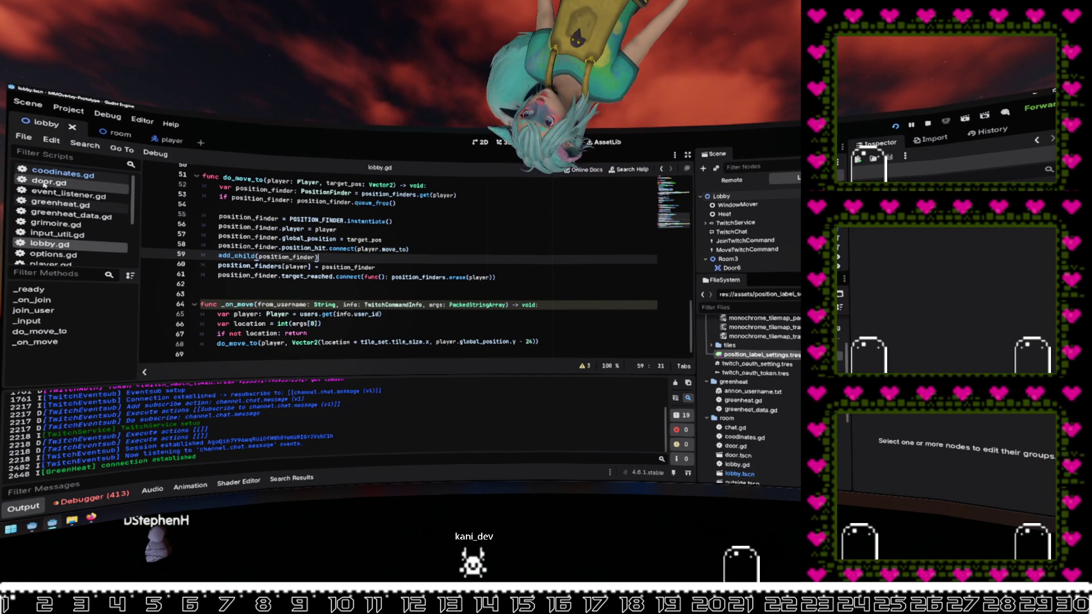
click(44, 182)
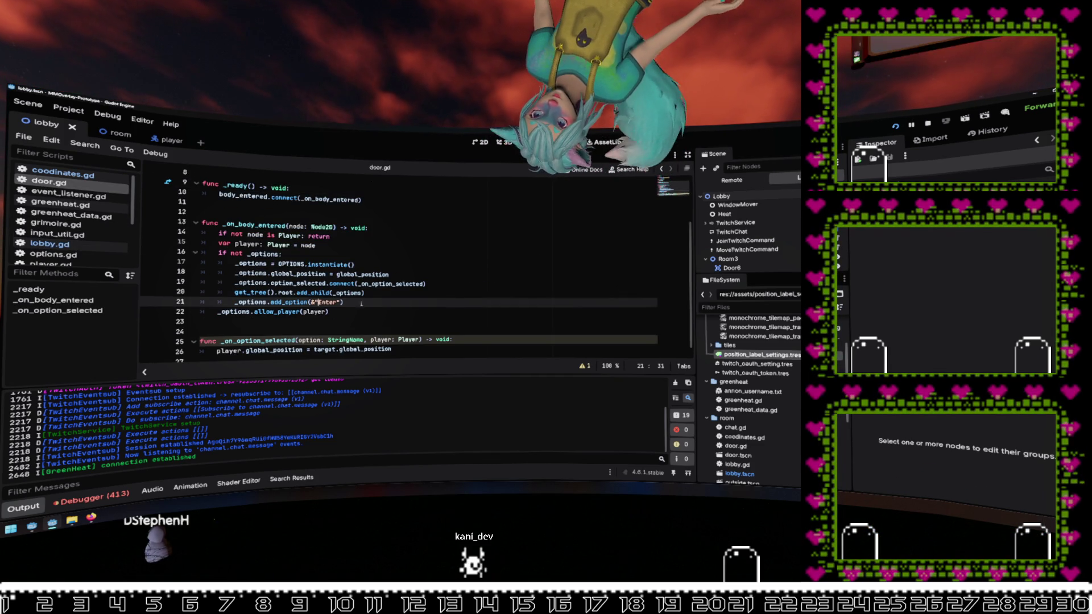
scroll(364, 252, up, 3)
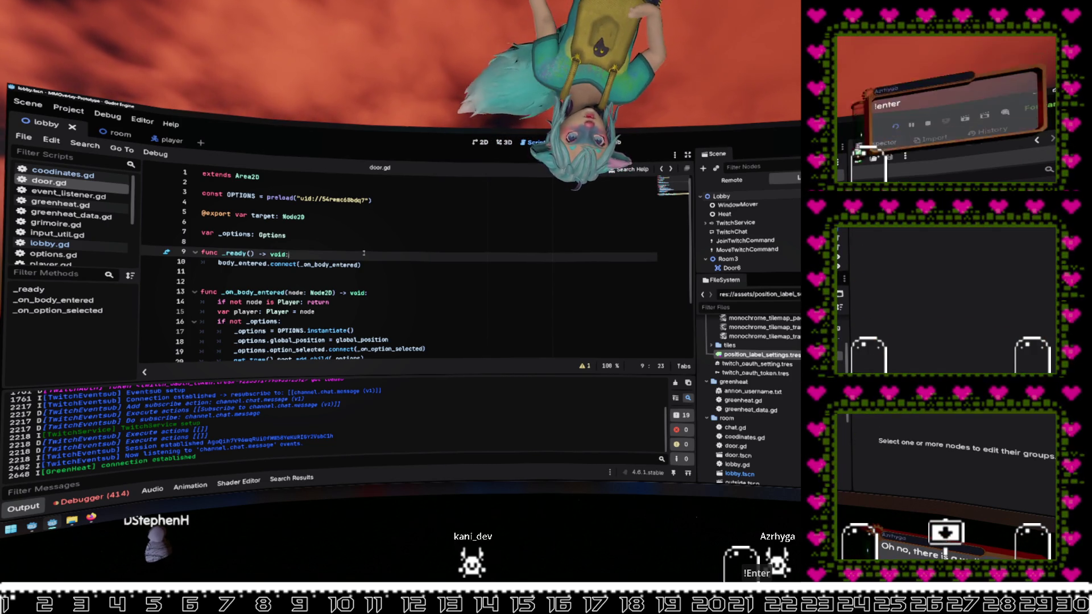
Step: Filter the FileSystem for 'Opt' and open options.tscn
click(284, 216)
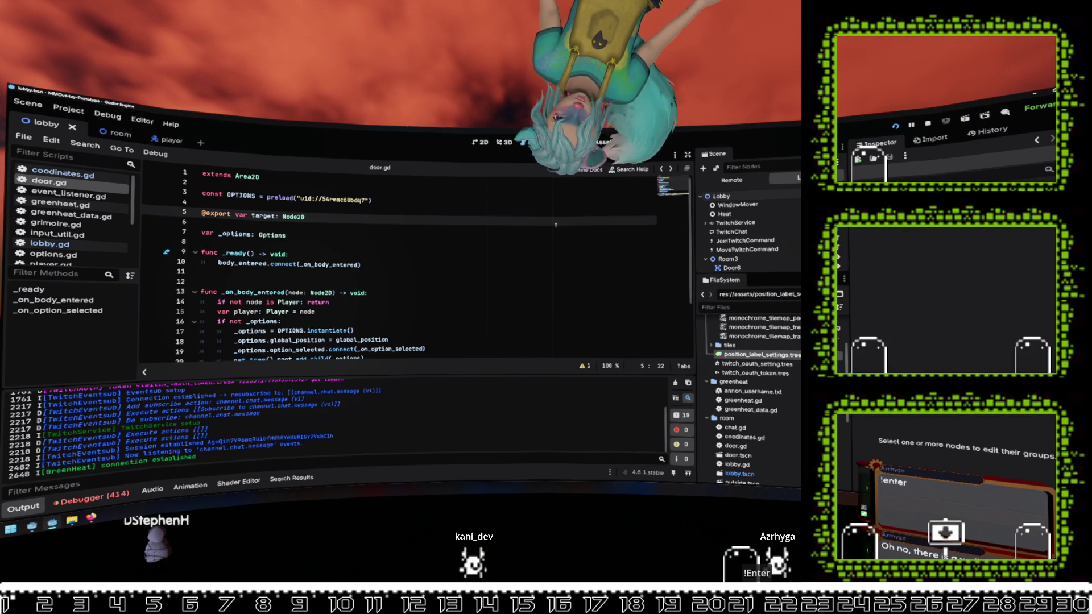
text(control)
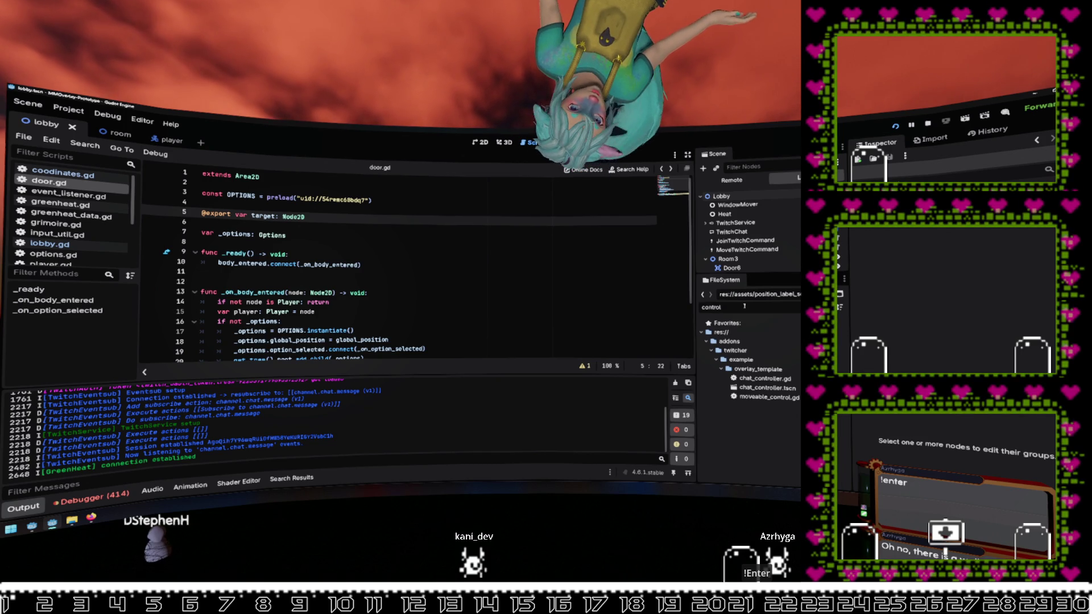
key(ctrl+a)
key(BackSpace)
text(Opt)
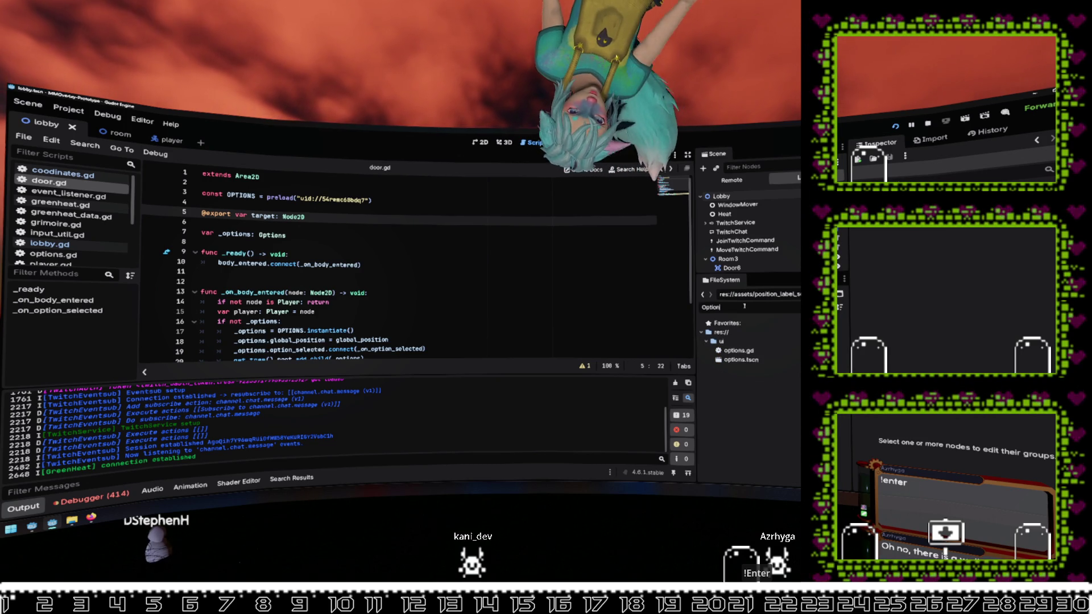
double_click(741, 359)
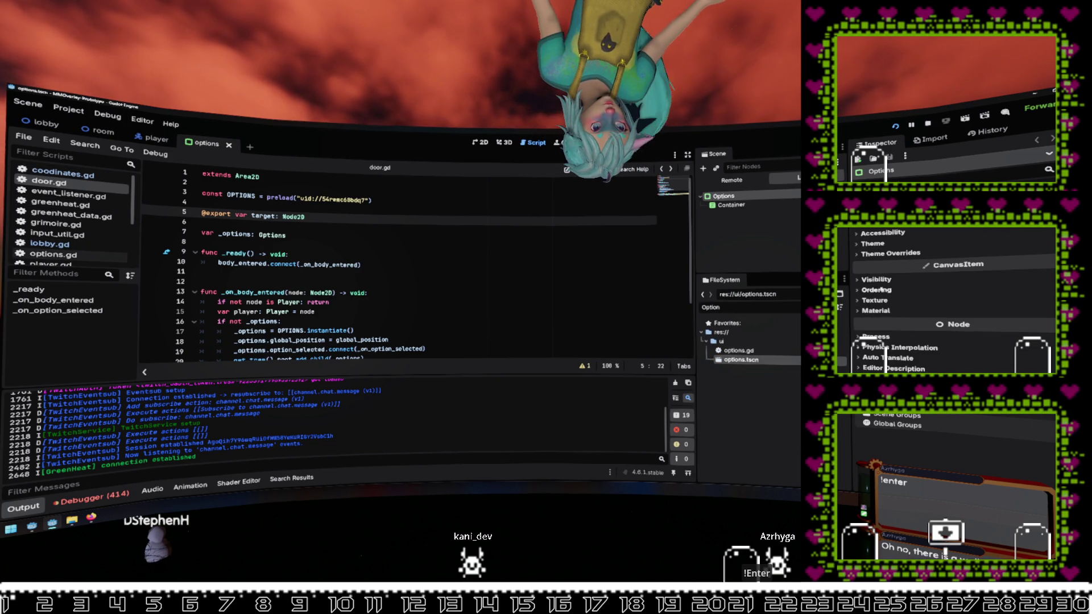
Step: Set the Options node's Transform scale to 2 on both axes
scroll(885, 236, up, 2)
scroll(992, 268, down, 3)
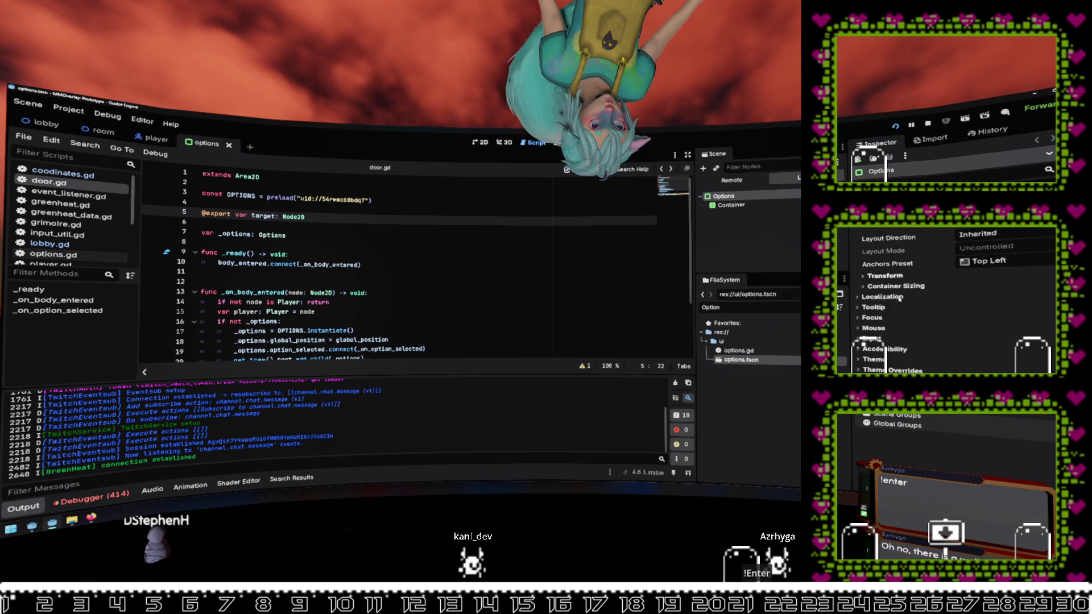
scroll(882, 307, down, 2)
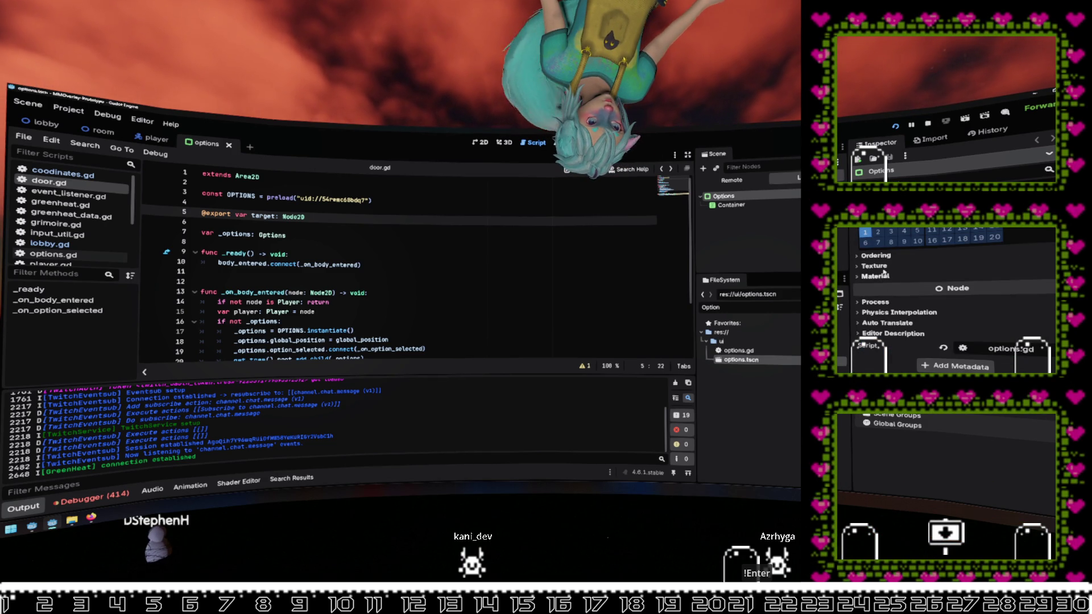
scroll(884, 273, up, 3)
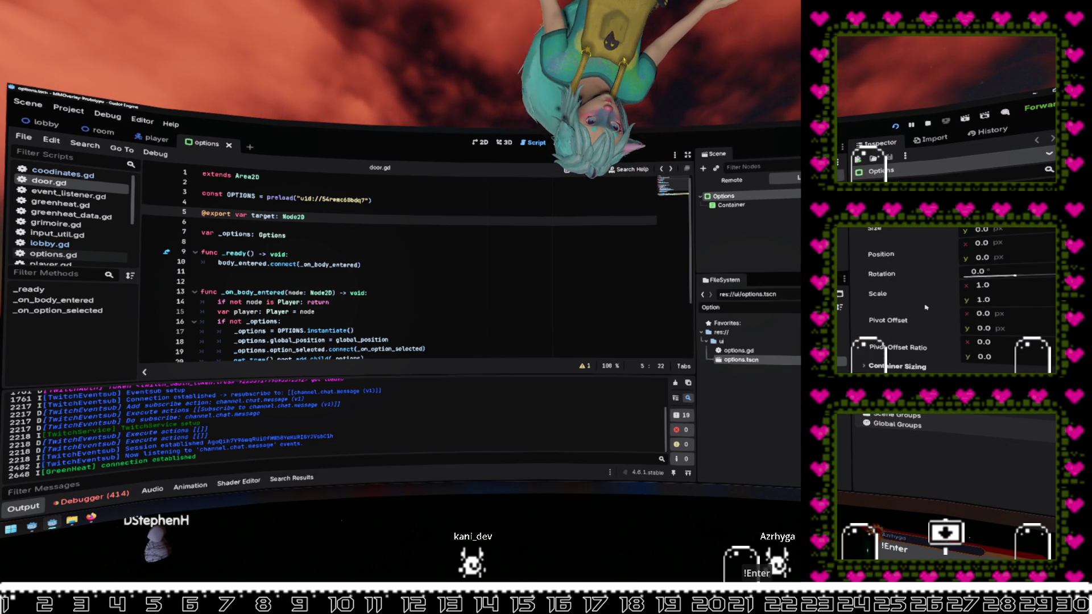
click(1000, 290)
text(2)
click(1002, 298)
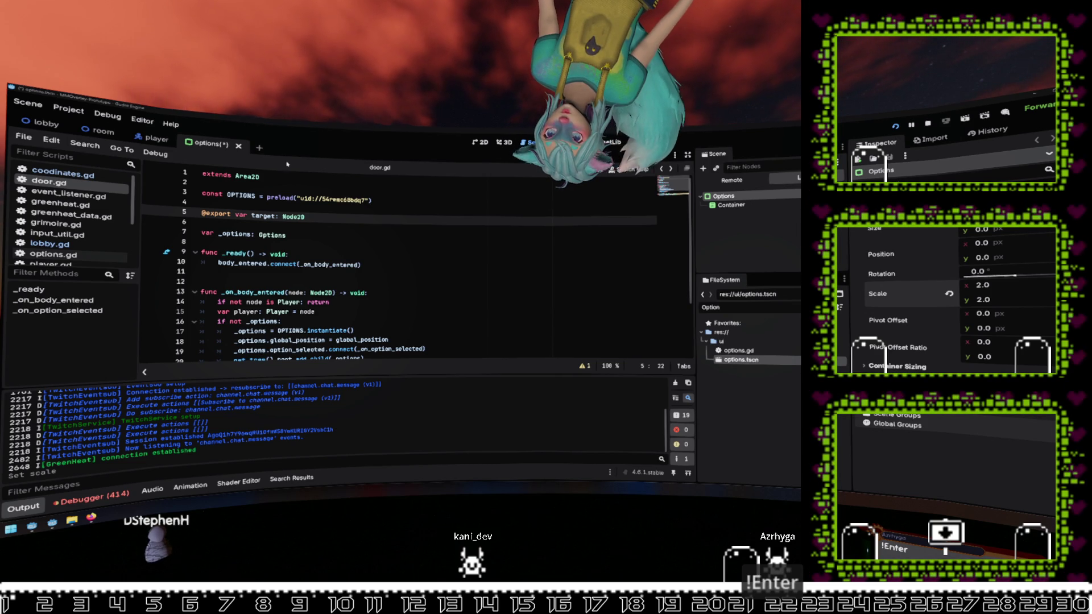
key(Down)
key(Down)
key(Down)
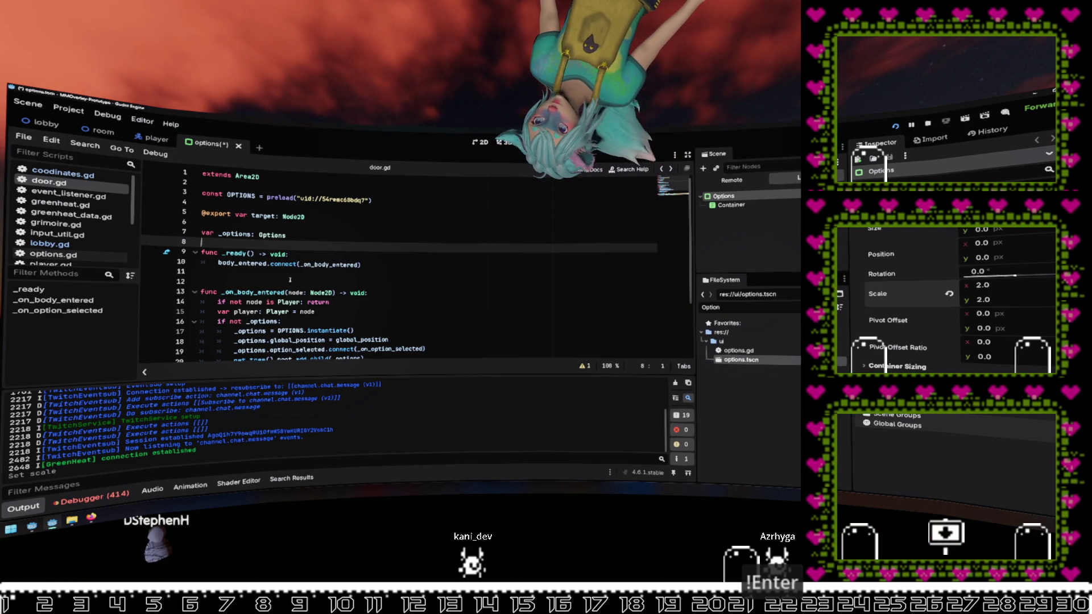
Step: Review the debugger's error list, then collapse the debugger panel
click(91, 500)
click(117, 384)
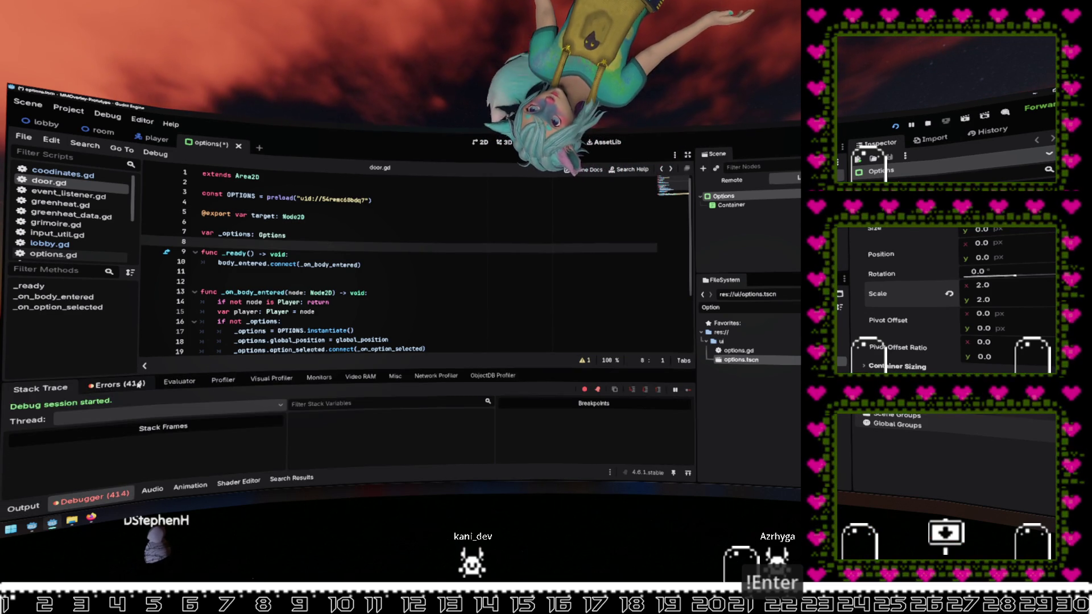
scroll(276, 441, down, 5)
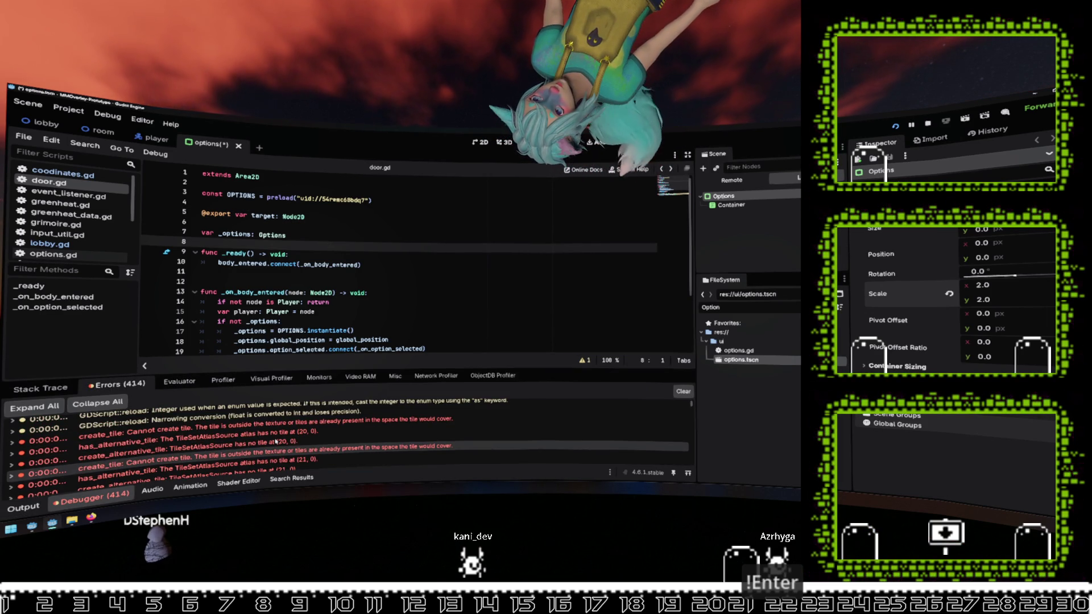
mouse_move(277, 442)
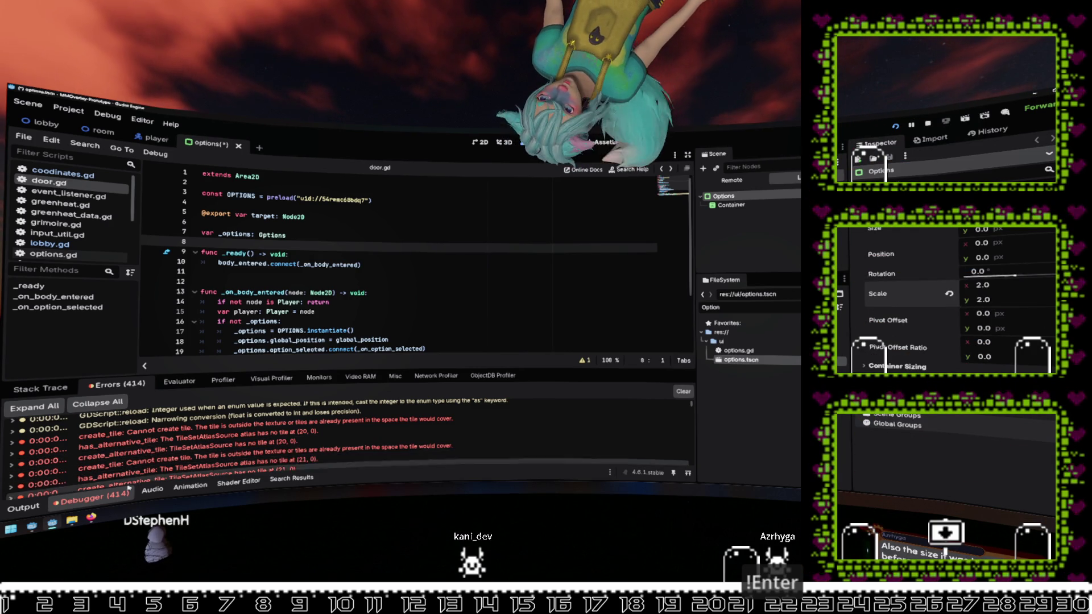
click(91, 499)
Step: Commit a scale of 1 for the Options popup and save options.tscn
mouse_move(246, 382)
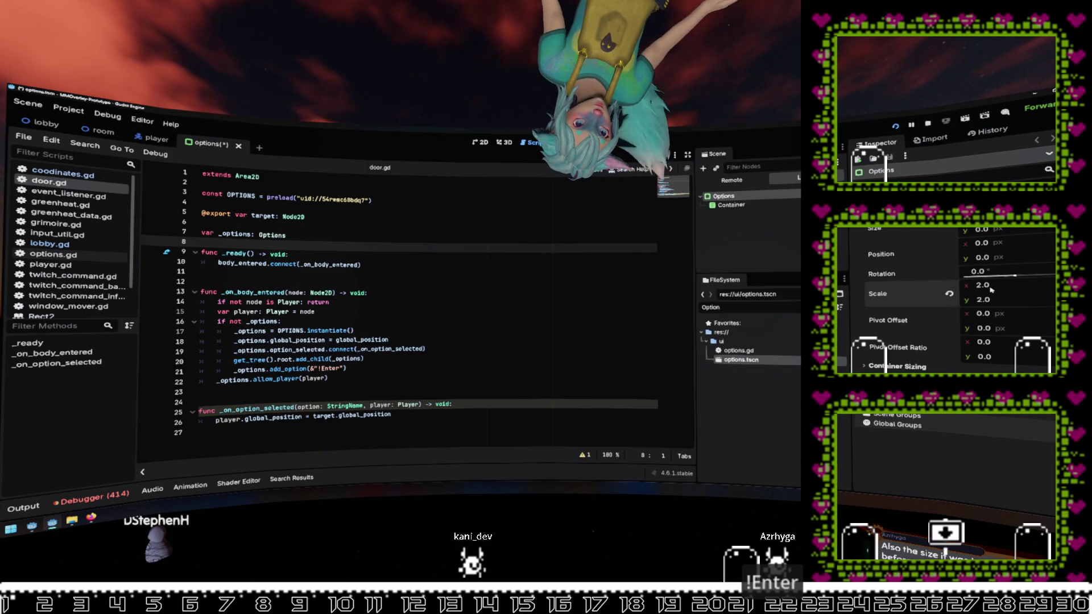
text(1)
key(Return)
key(ctrl+s)
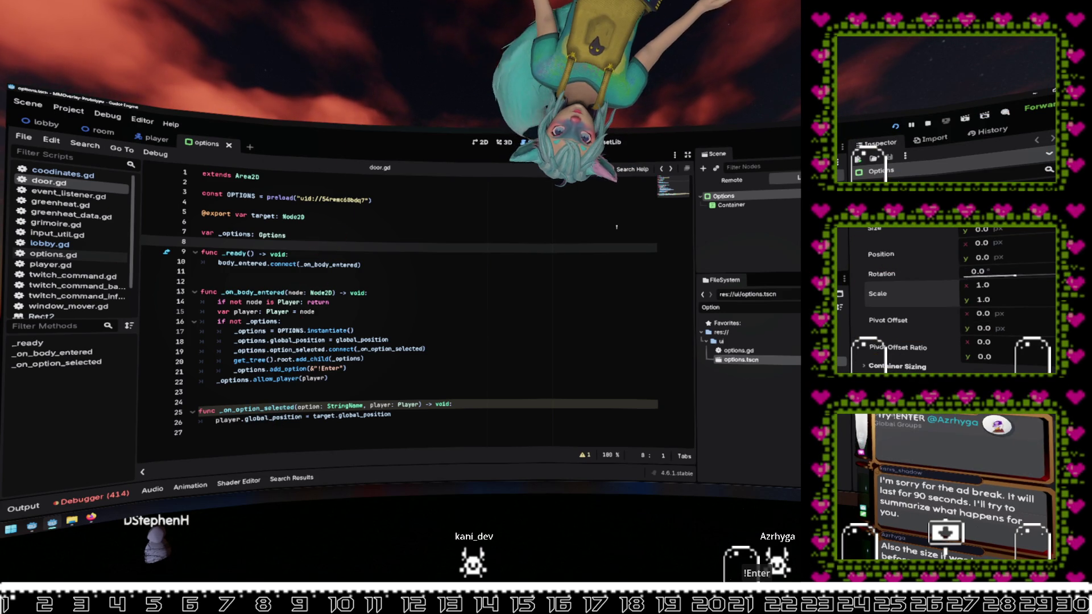
Step: Inspect the live !Enter TwitchCommand node's properties in the Remote scene tree
click(205, 271)
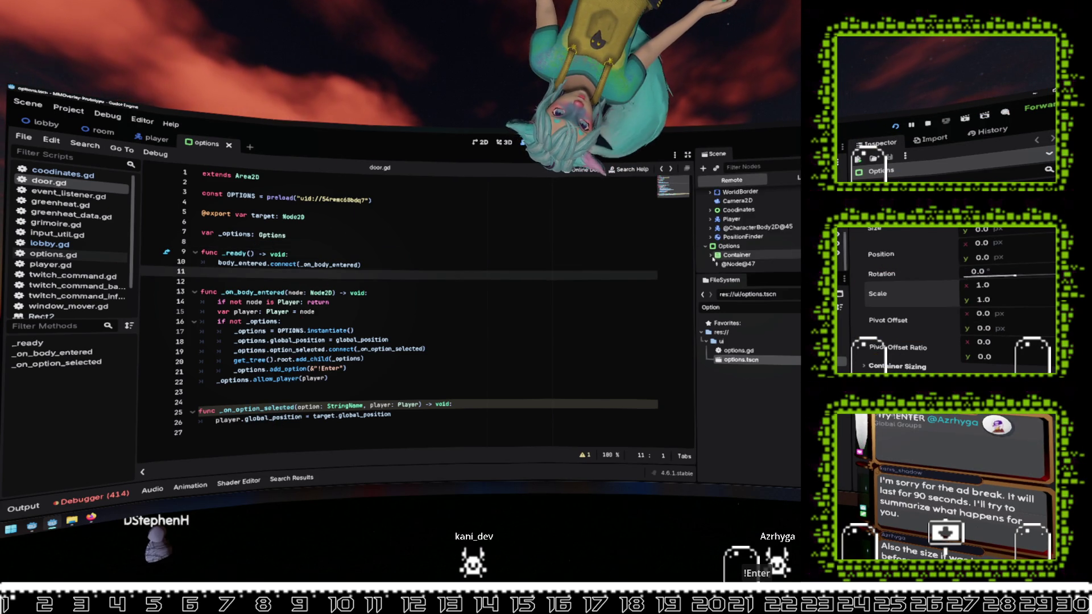
click(737, 264)
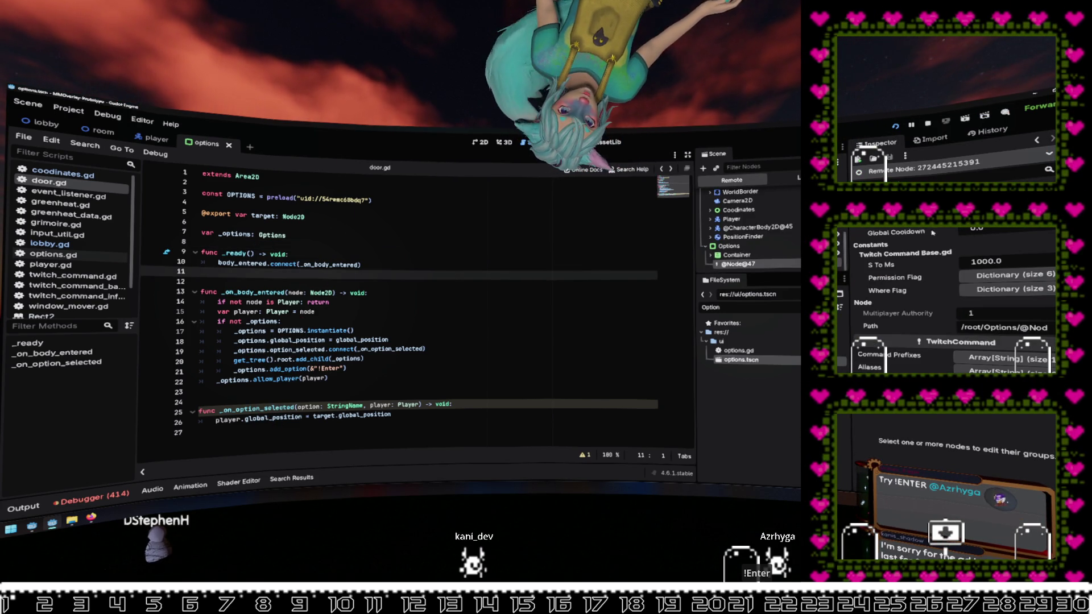
scroll(976, 292, down, 2)
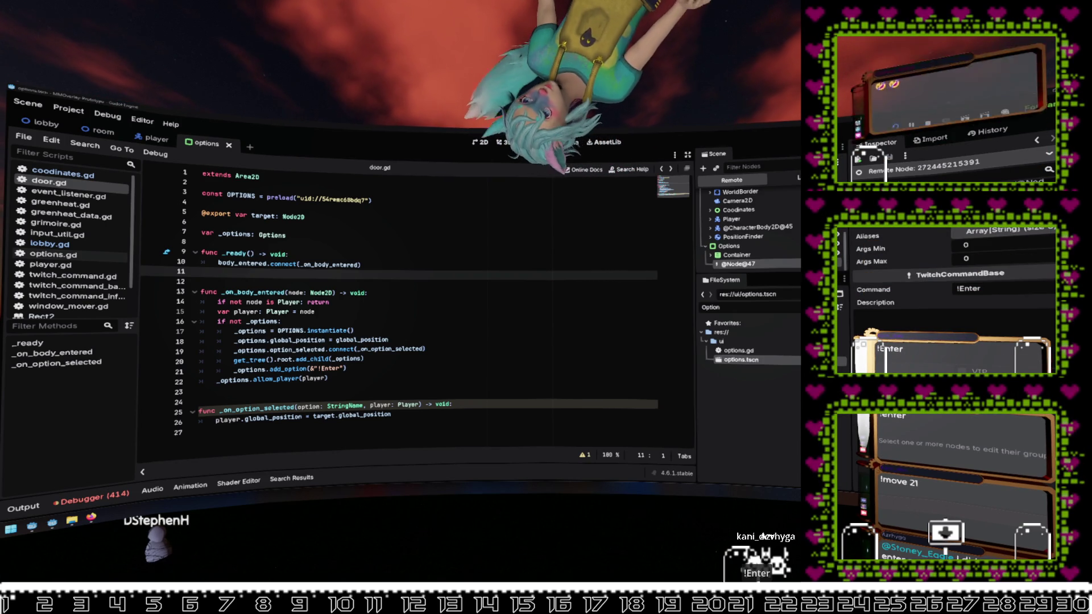
Step: Switch to the 2D workspace to view the options scene
click(634, 244)
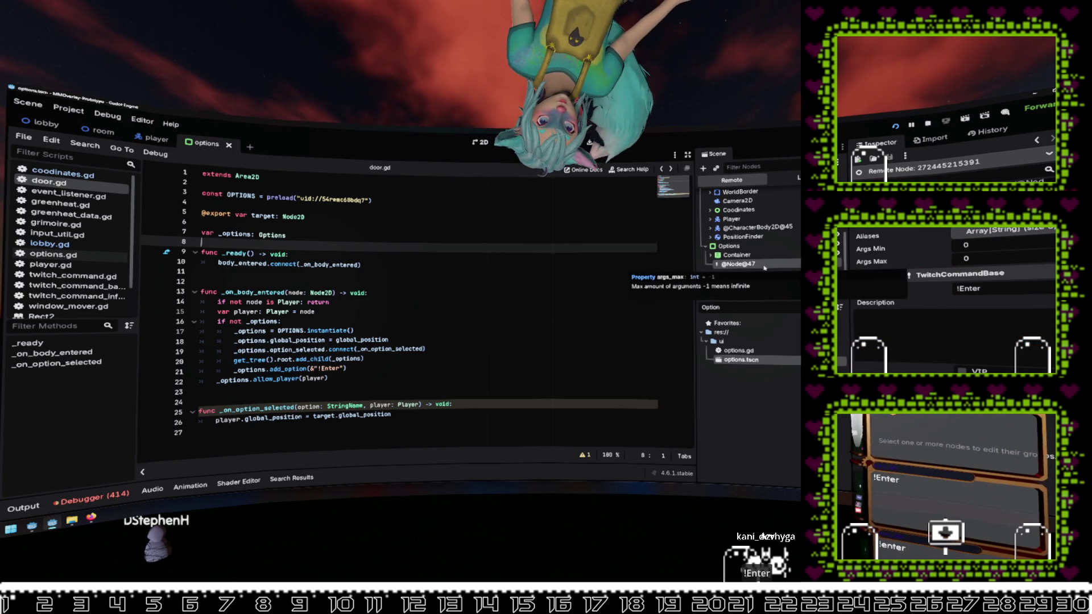
click(571, 275)
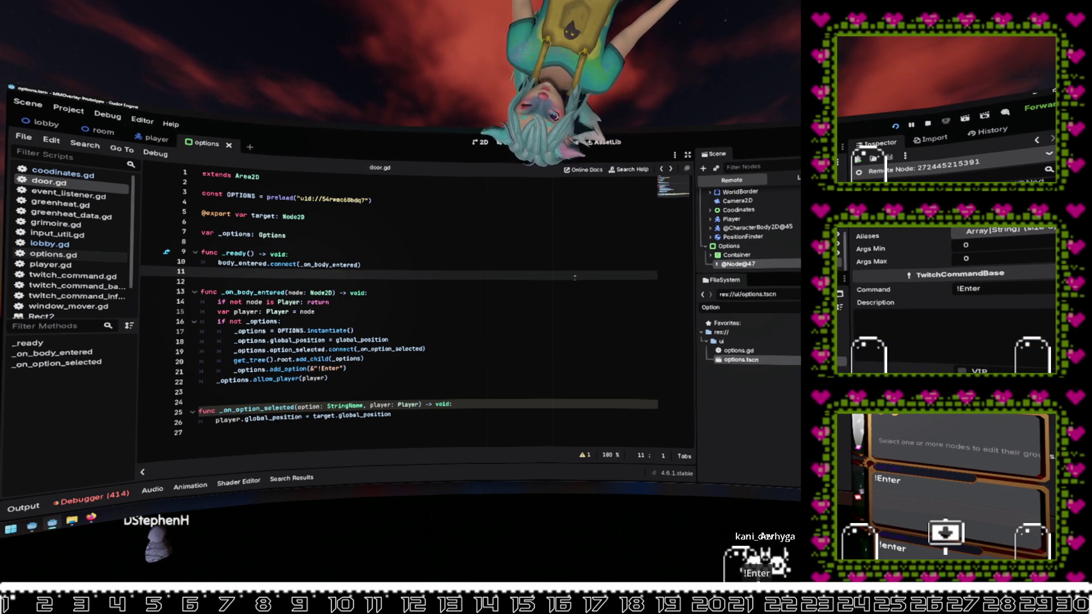
click(480, 143)
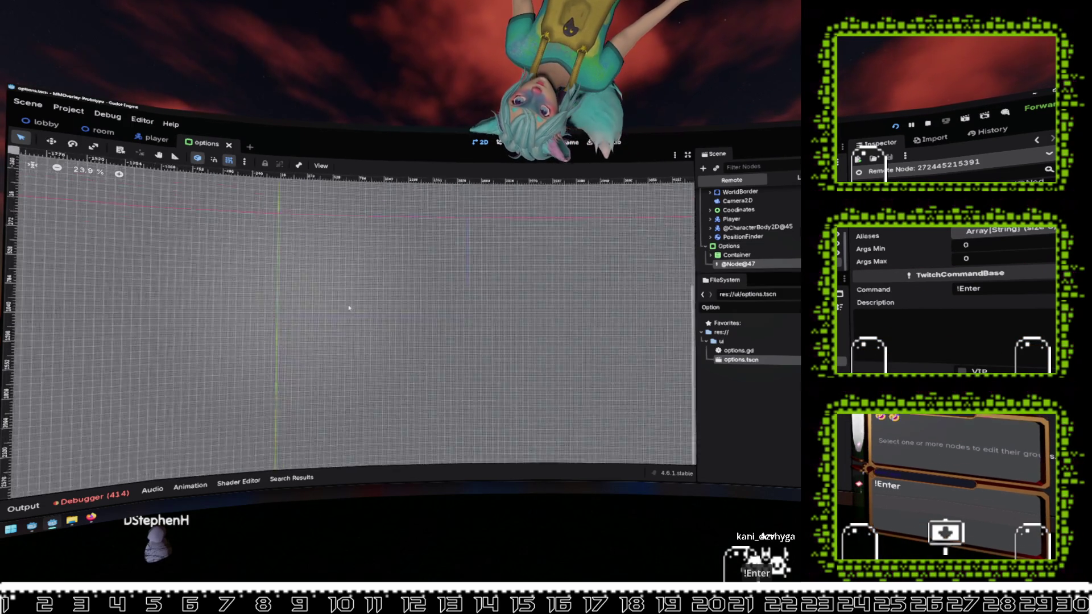
Step: Look through the player, room and lobby scenes, select the bottom room's Door2, then return to the script editor
click(153, 138)
click(108, 134)
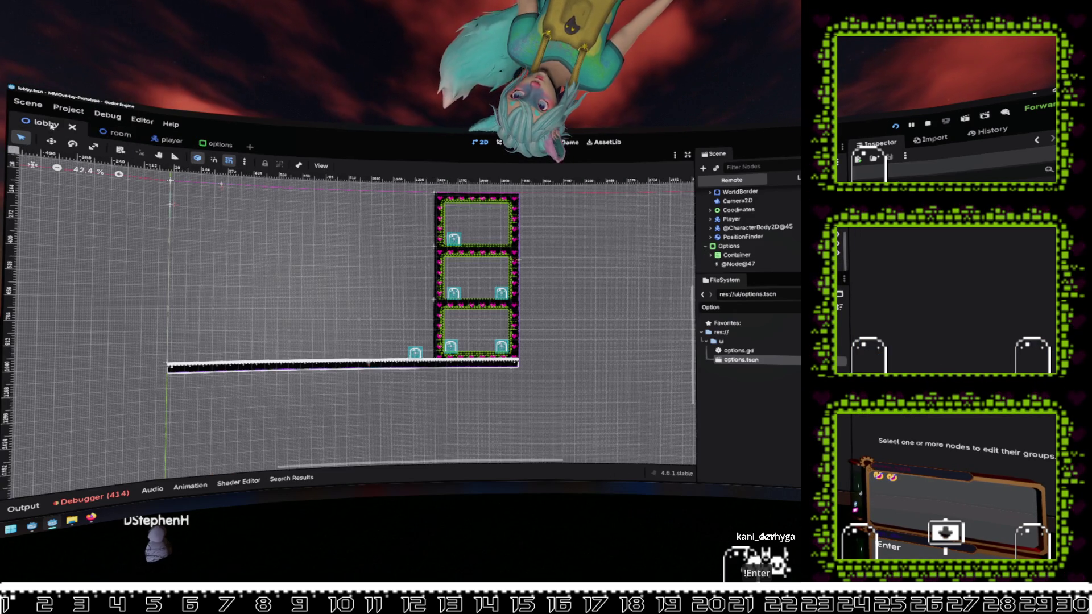
click(43, 122)
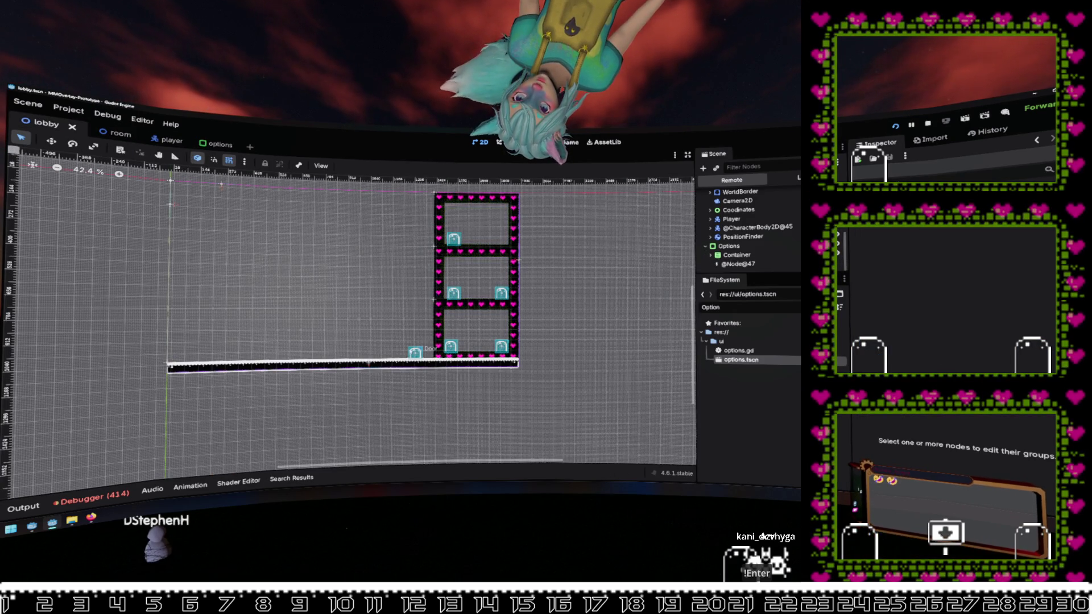
scroll(754, 256, up, 3)
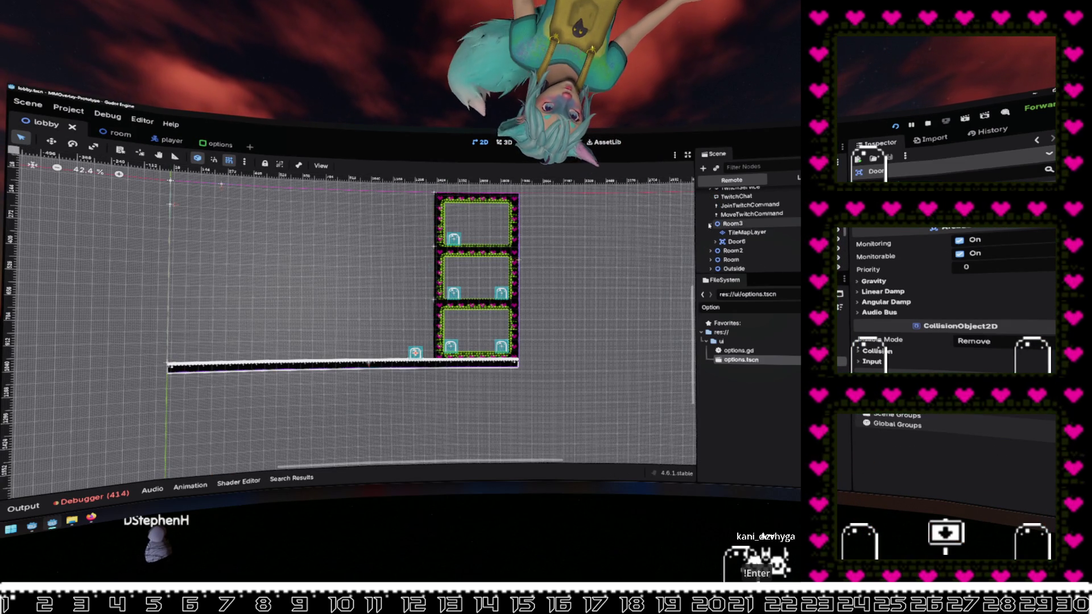
click(520, 323)
click(451, 345)
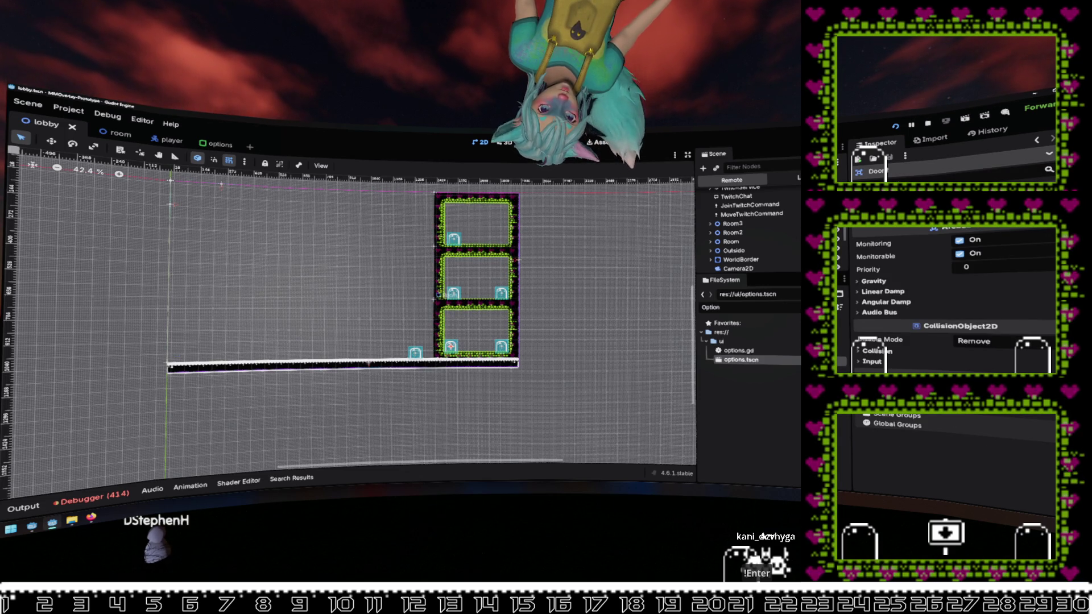
scroll(773, 248, down, 3)
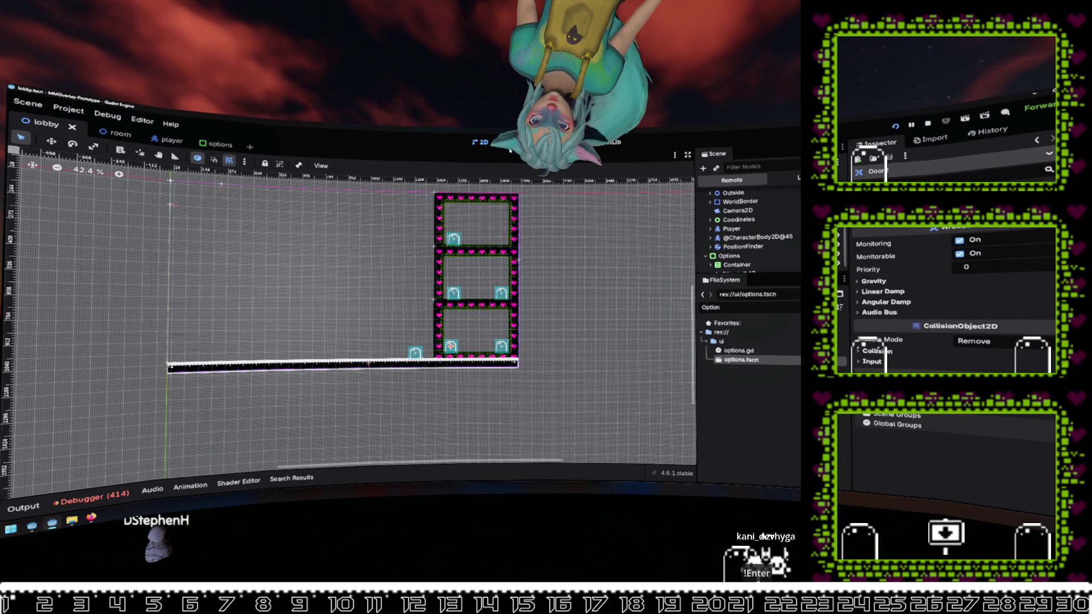
key(ctrl+F3)
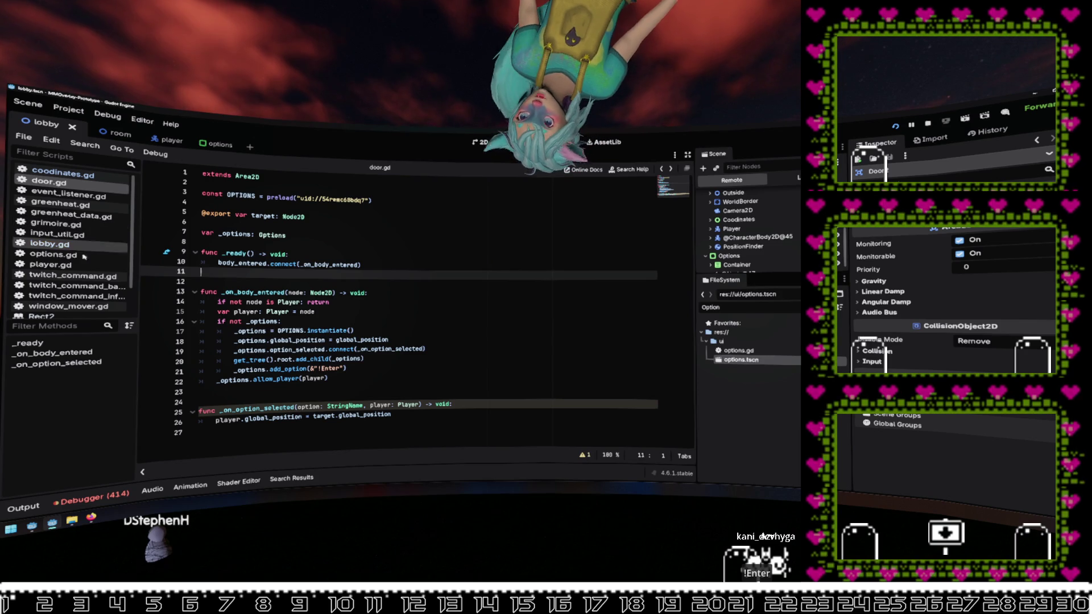
Step: Browse options.gd and door.gd, then set a breakpoint on line 24 of _on_command
click(83, 256)
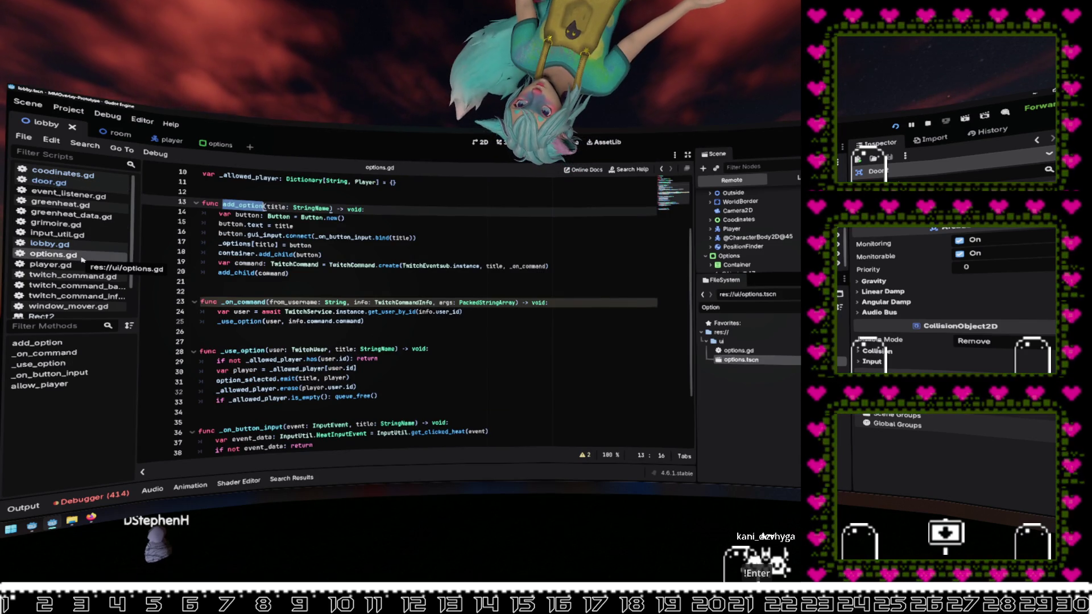
click(49, 182)
click(282, 286)
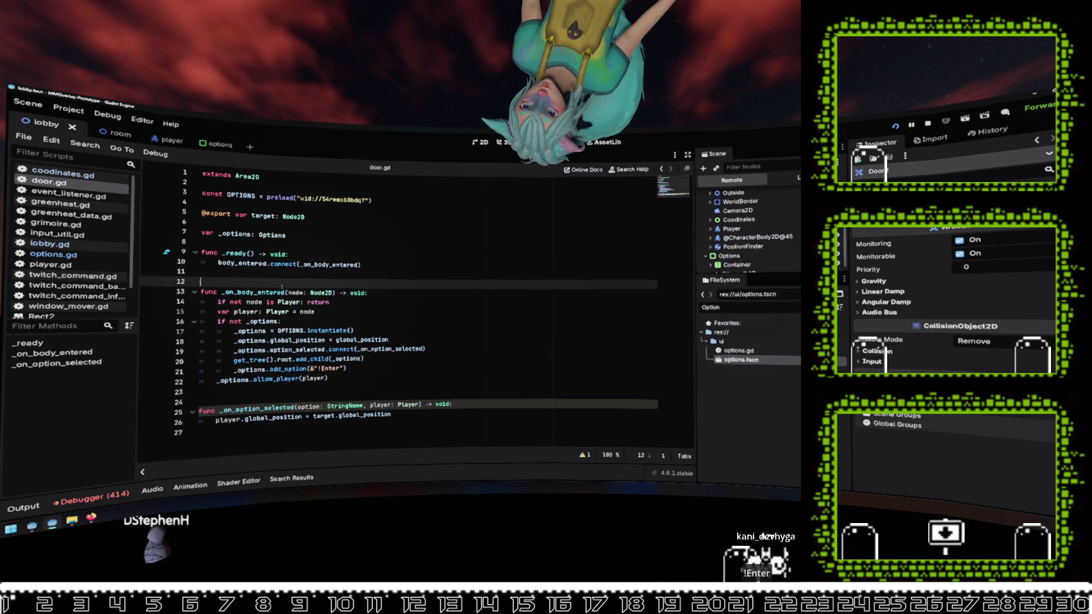
click(277, 407)
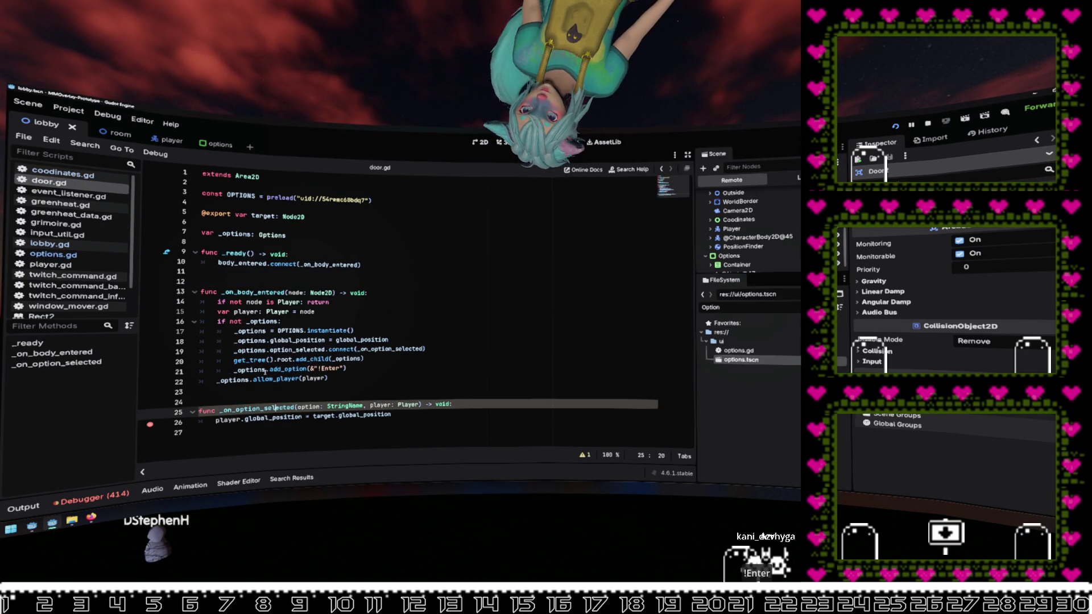
ctrl+click(283, 369)
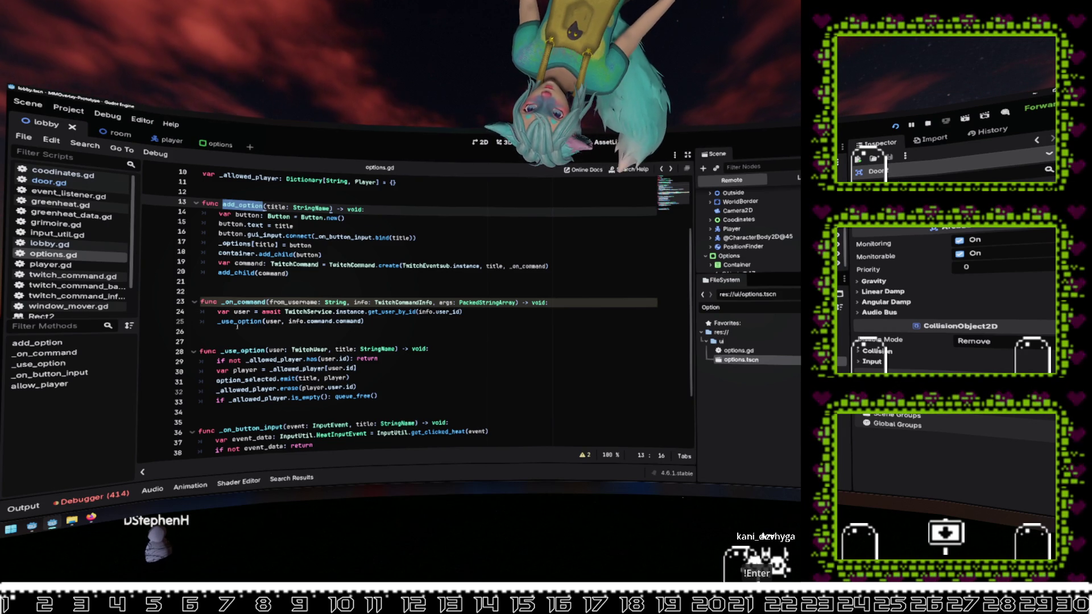
click(218, 311)
click(152, 313)
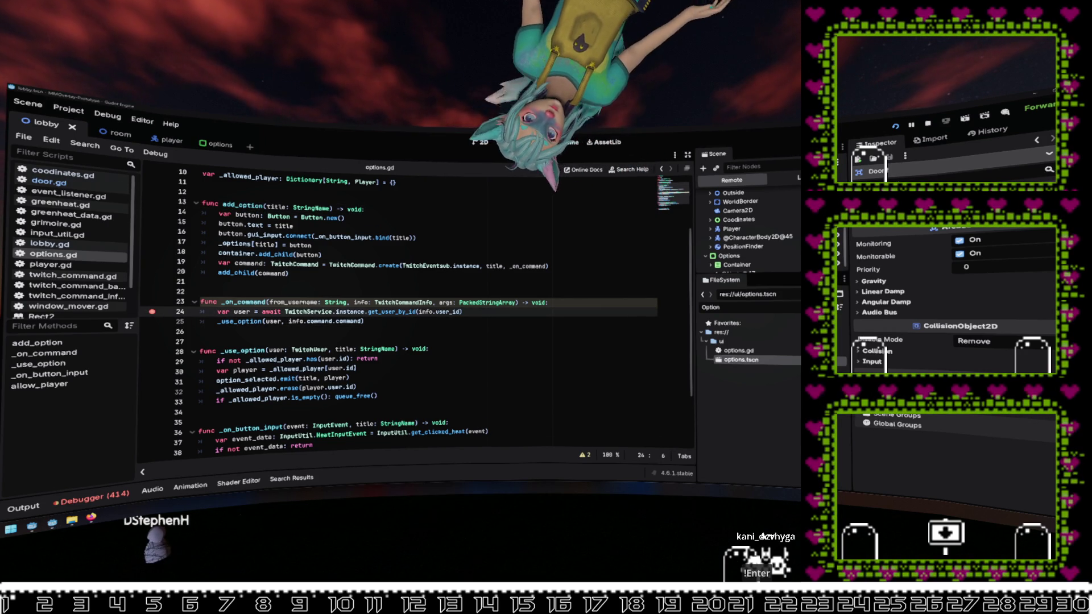
mouse_move(363, 317)
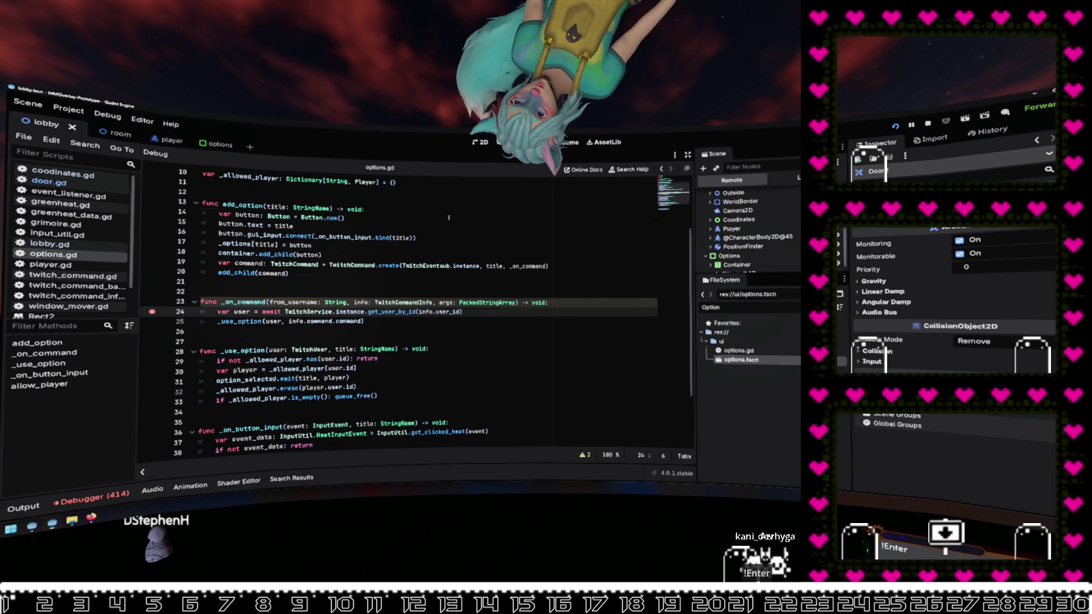
Step: Inspect add_option, remove the line 24 breakpoint and continue past the next breakpoint with F12
click(344, 218)
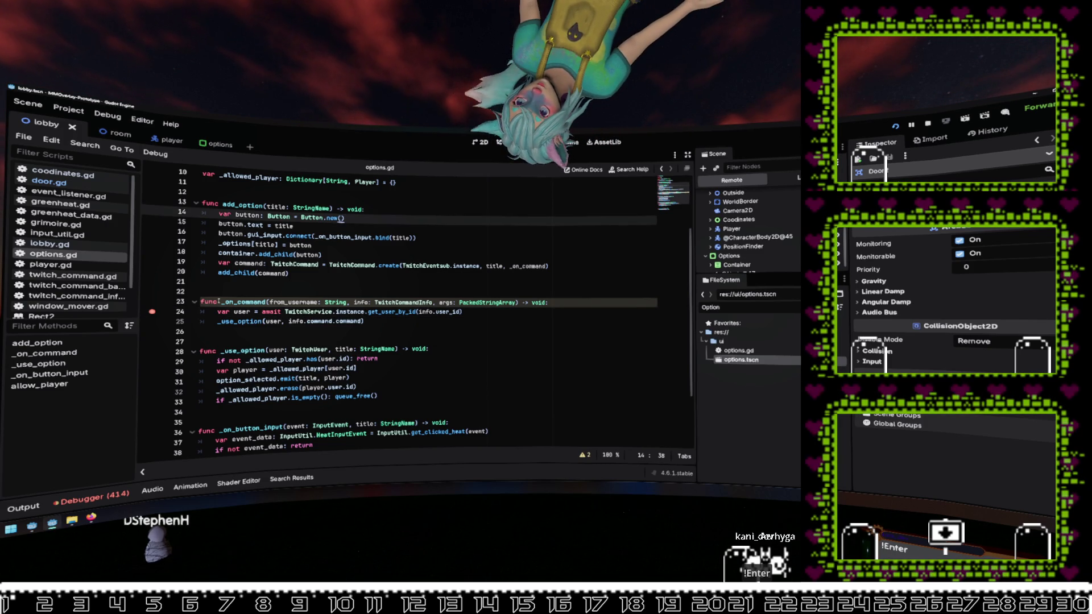
drag(306, 273, 199, 263)
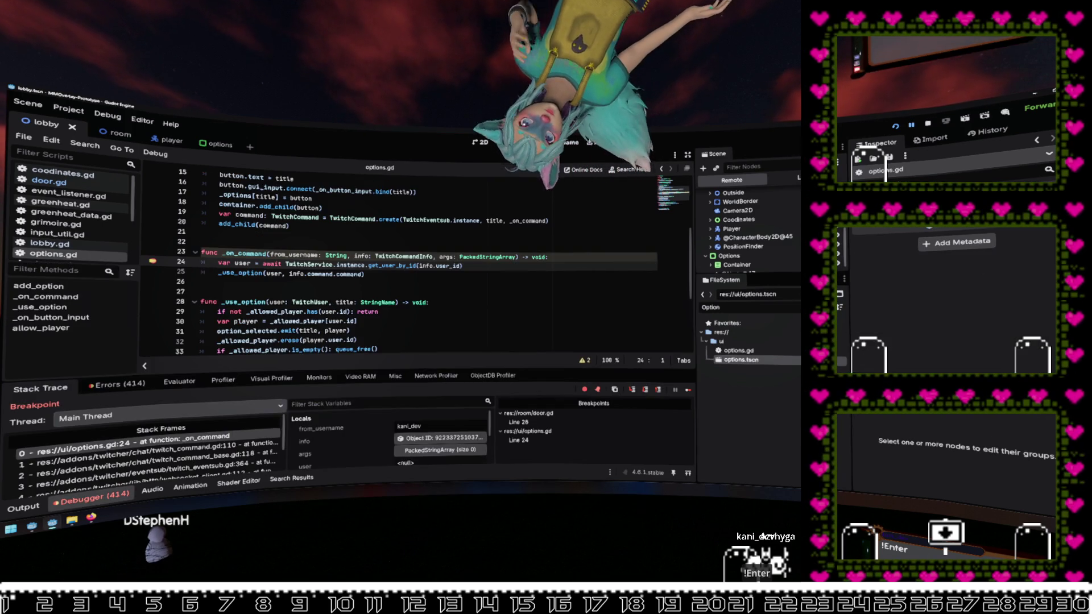
click(152, 260)
click(378, 290)
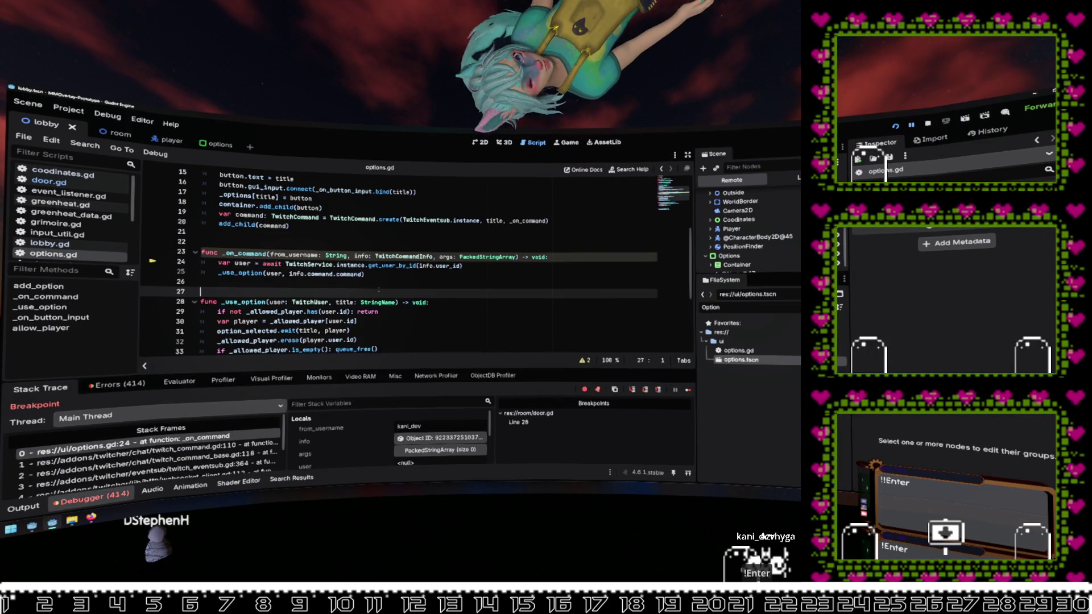
key(F12)
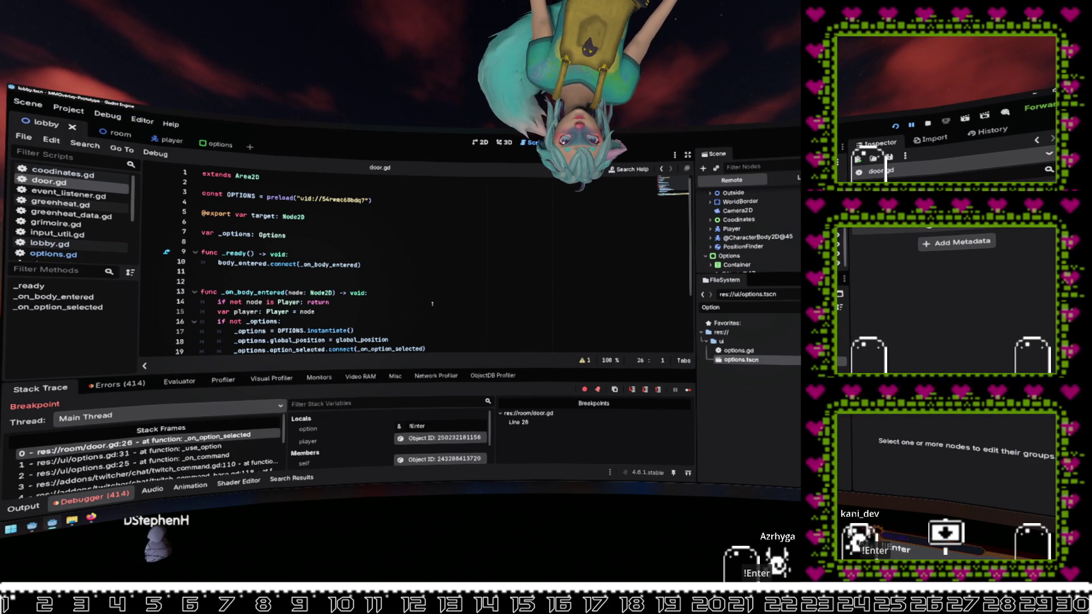
key(F12)
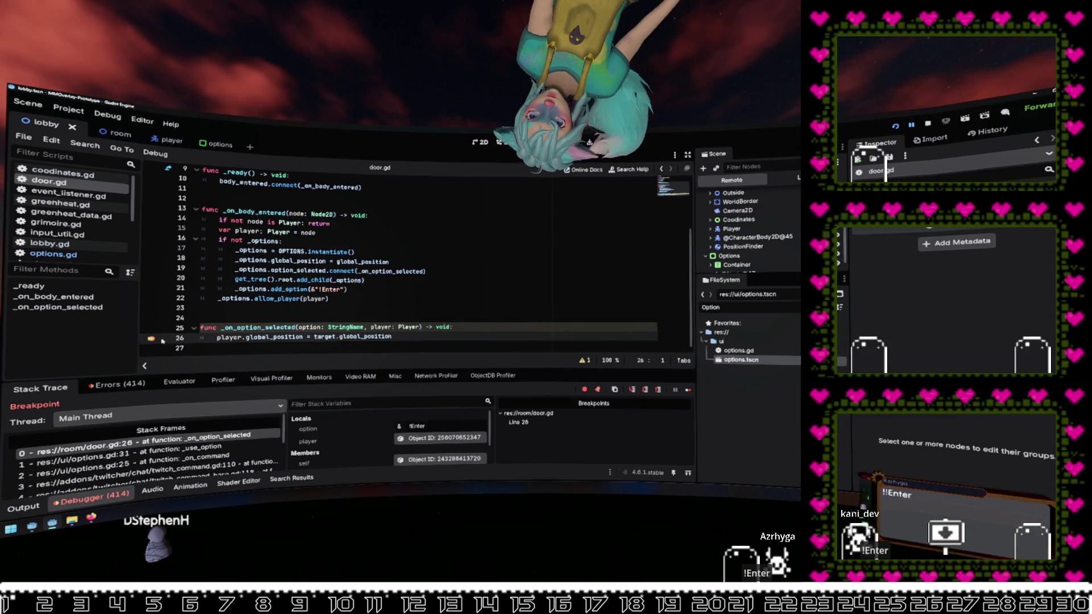
Step: Remove the breakpoint on door.gd line 26 and resume the game
click(150, 339)
key(F12)
click(361, 261)
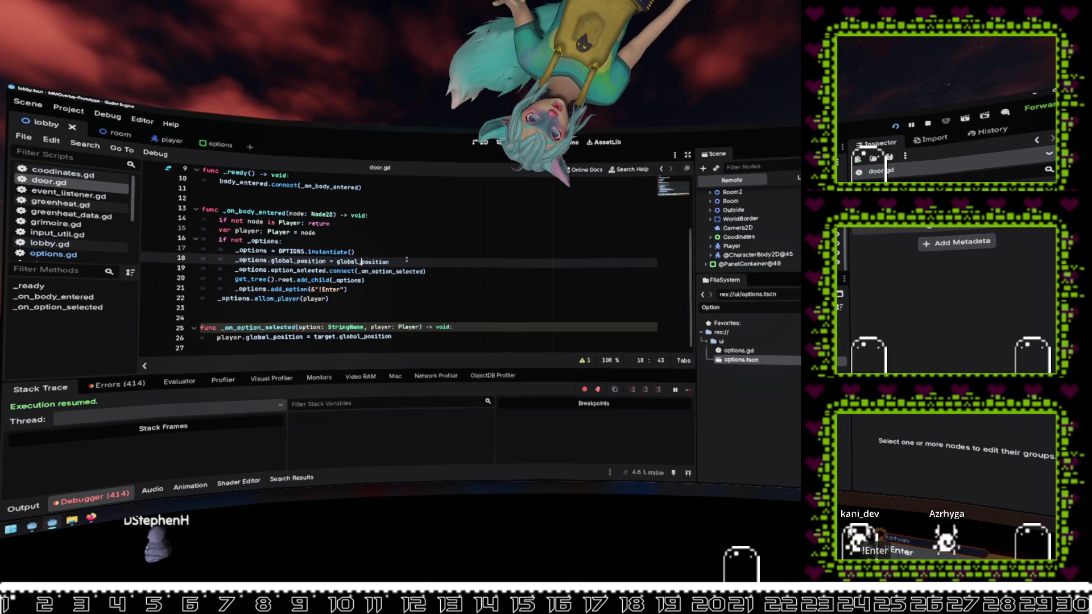
mouse_move(394, 269)
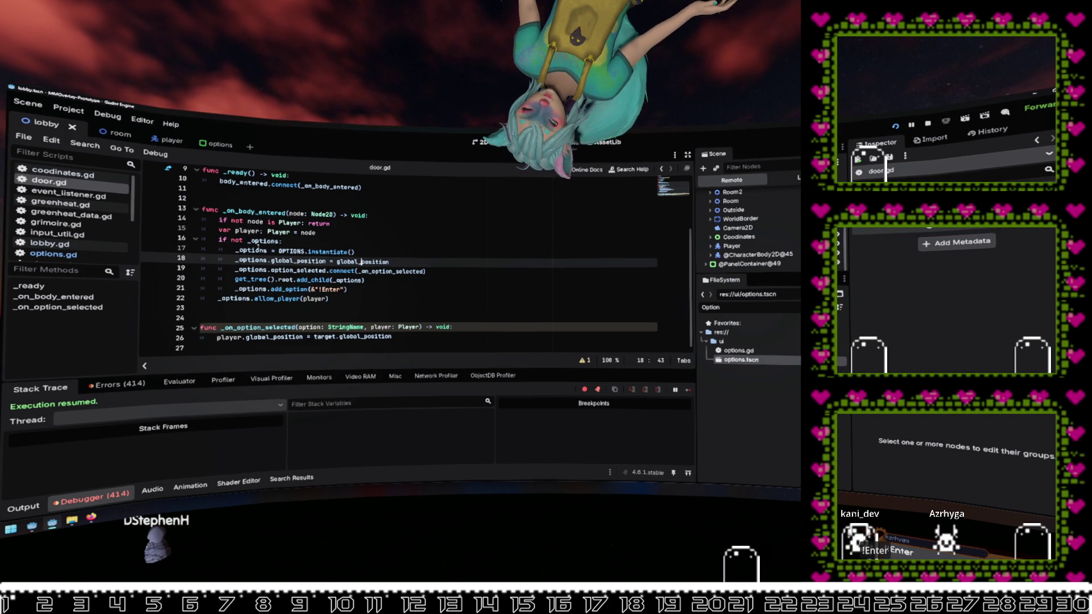
mouse_move(305, 261)
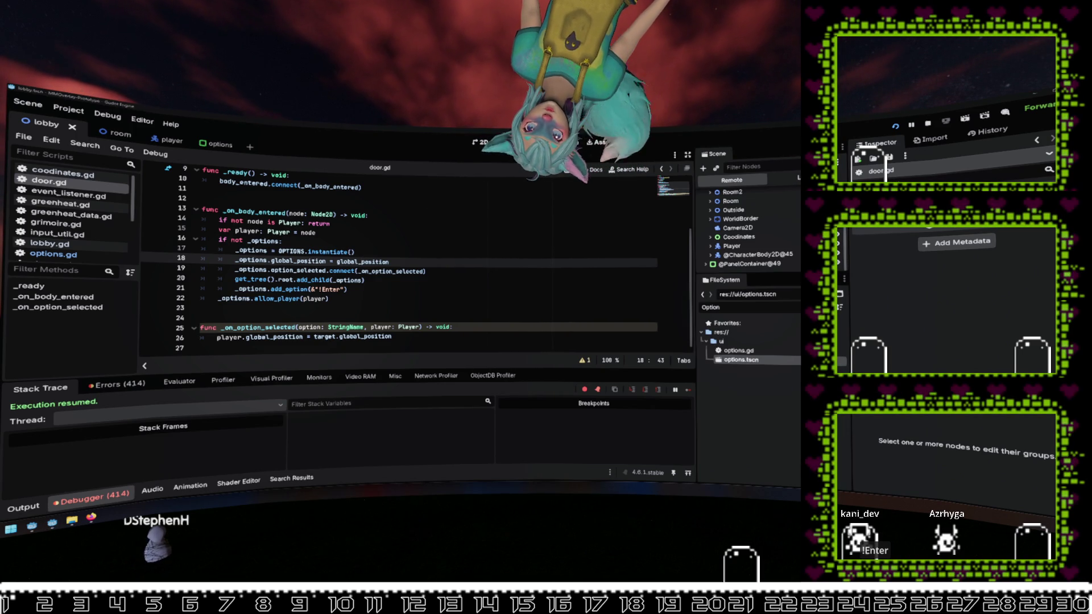
click(400, 266)
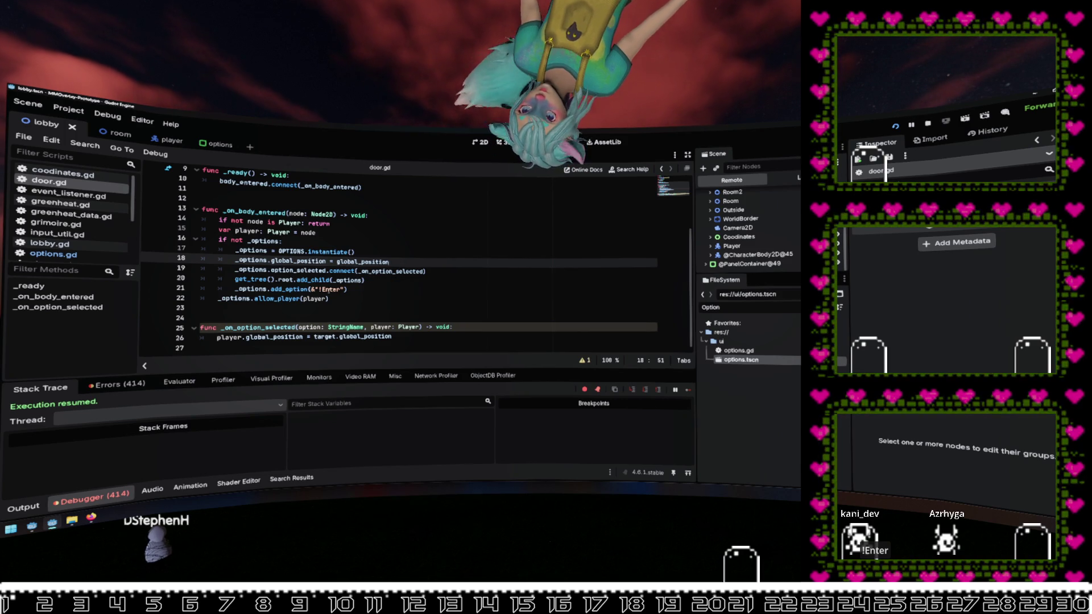
Step: Drop the '!' from the !Enter option name and prefix title with "!" + in add_option
click(323, 290)
key(Left)
key(BackSpace)
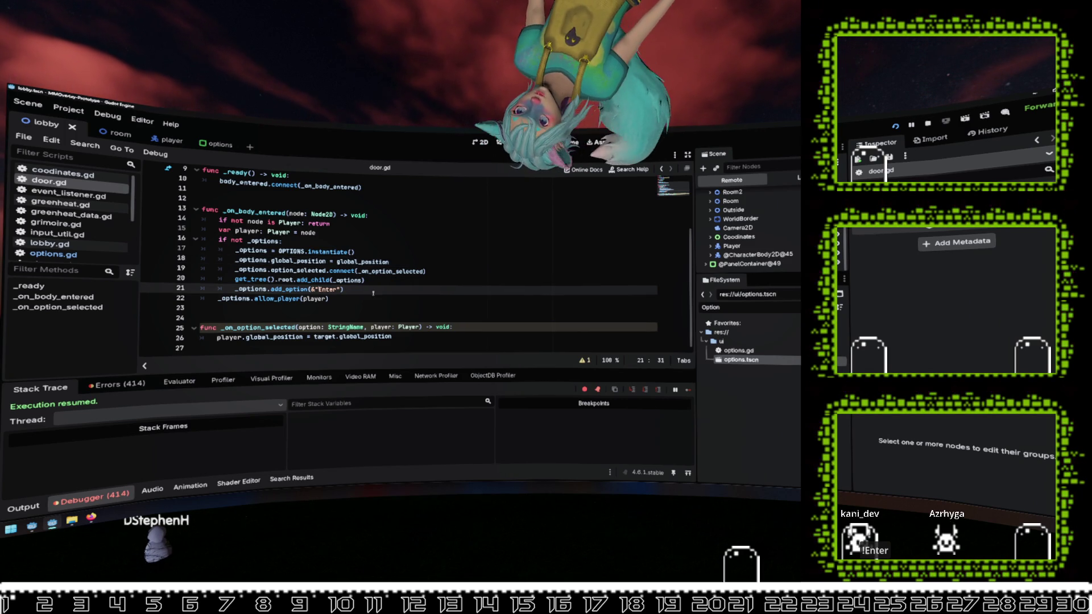
ctrl+click(287, 290)
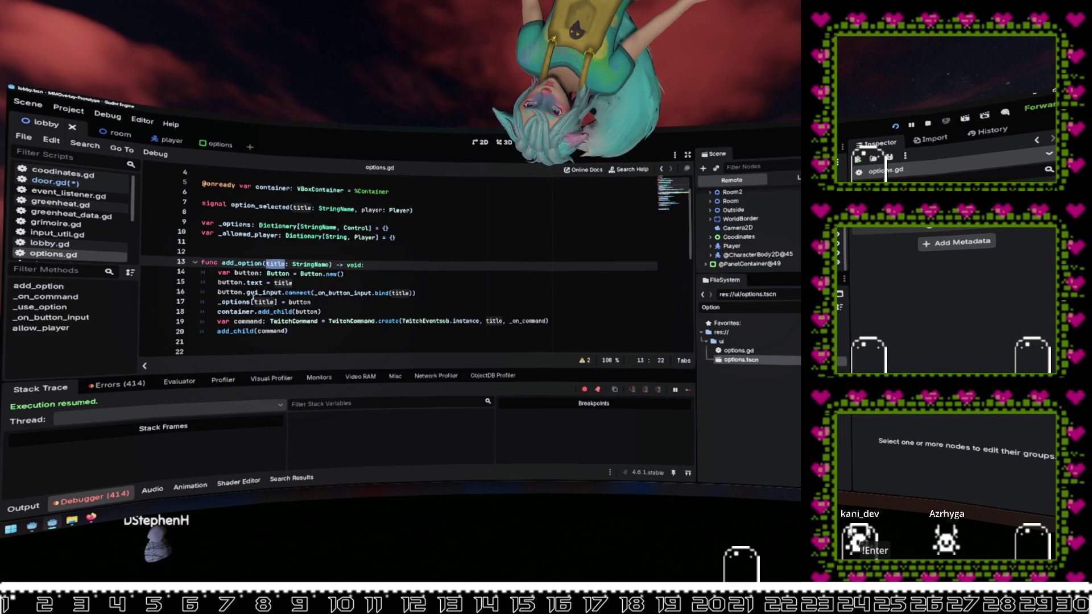
click(274, 283)
text("!")
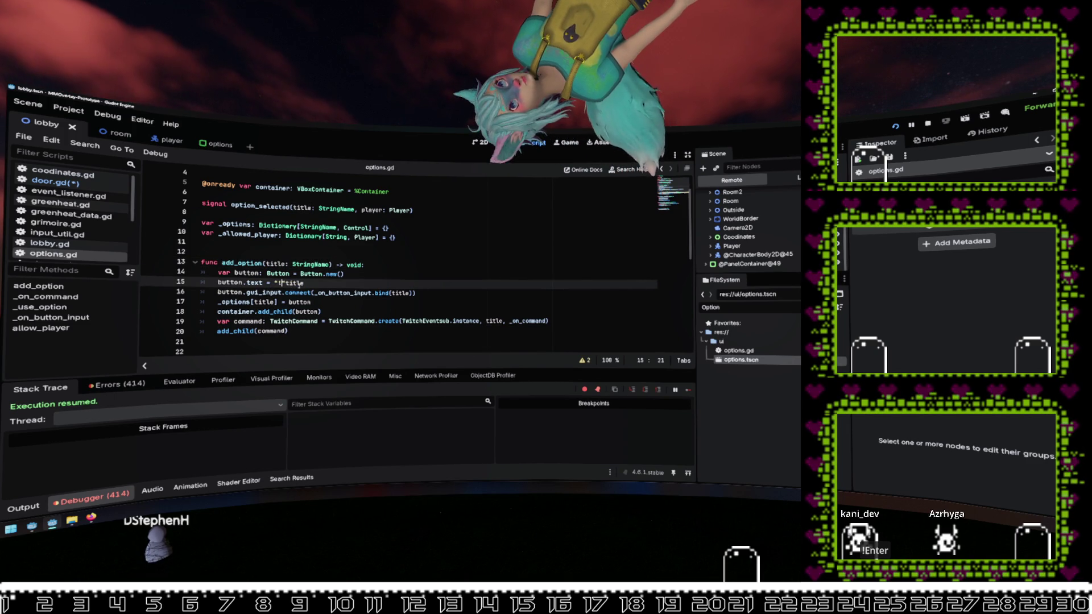
text( +)
click(373, 263)
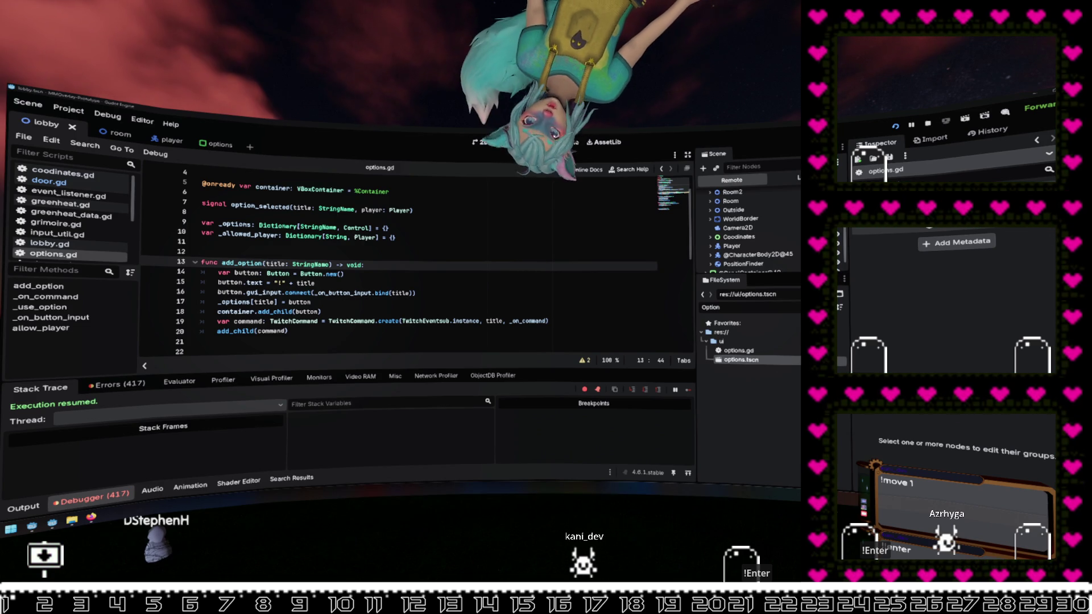
Step: Review the _options dictionary, collapse the debugger, and open door.gd at the allow_player call
click(510, 227)
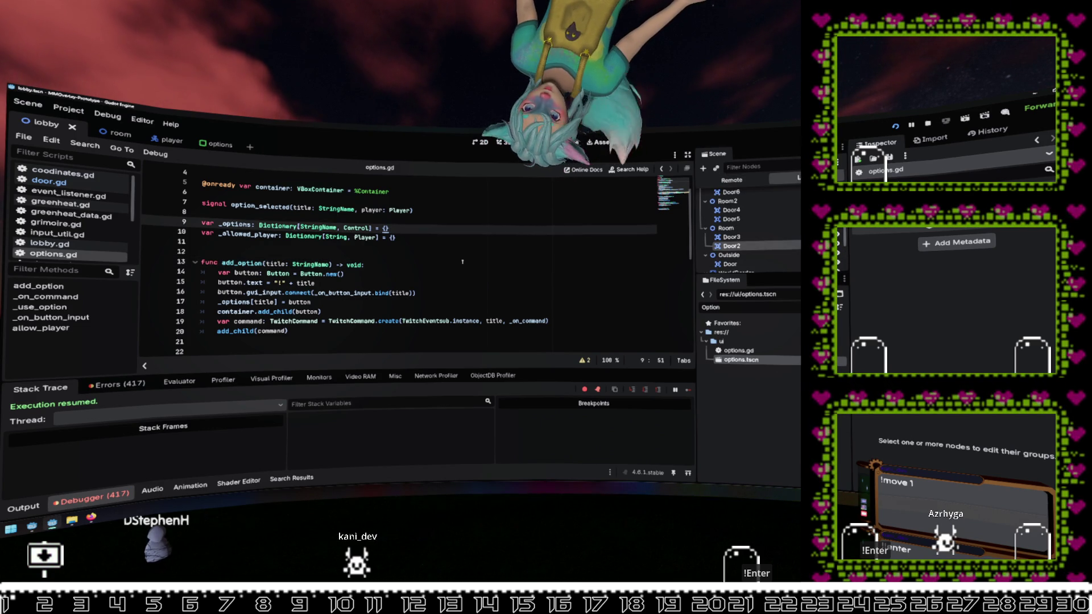
scroll(494, 246, down, 5)
scroll(341, 256, down, 3)
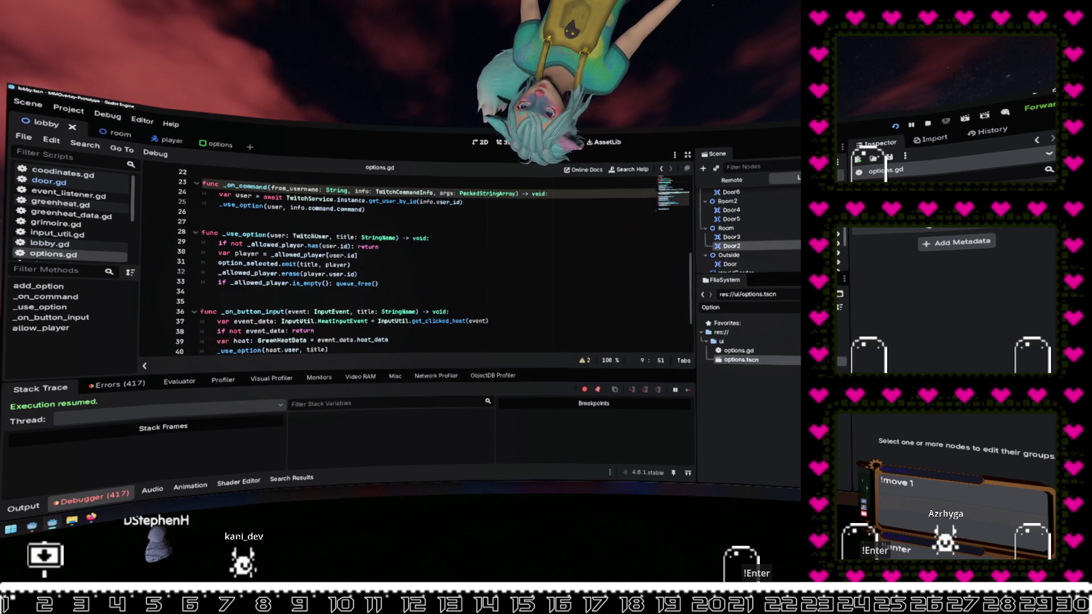
scroll(341, 256, up, 1)
click(117, 494)
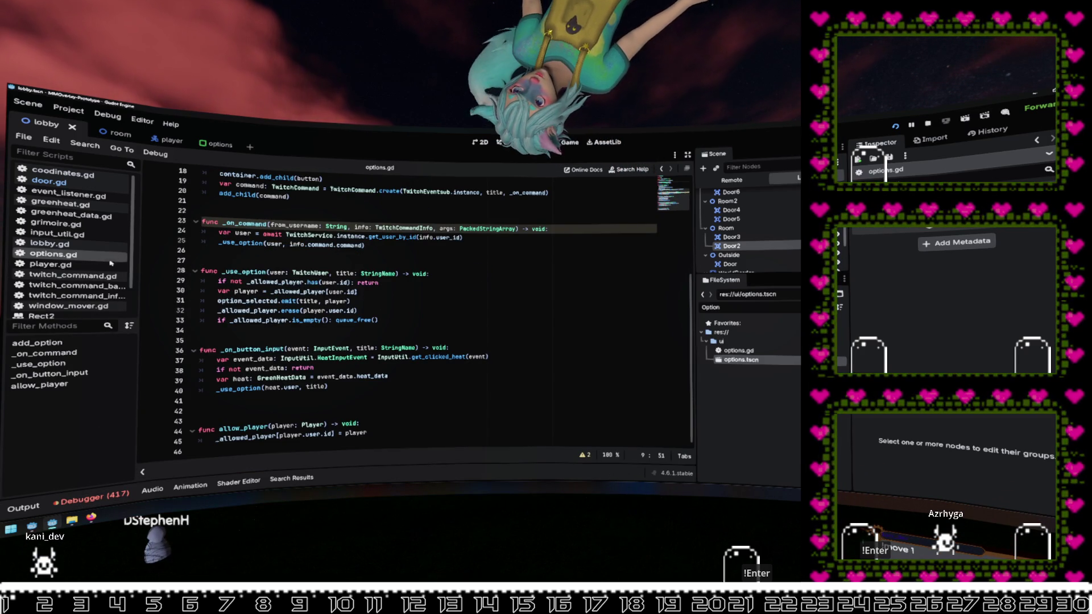
click(49, 181)
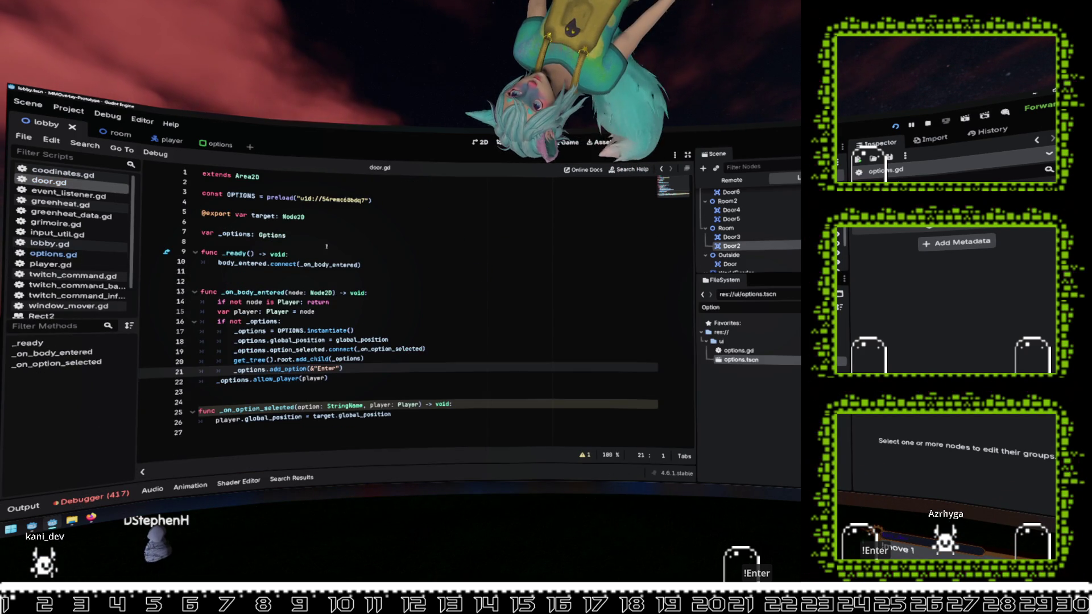
click(392, 377)
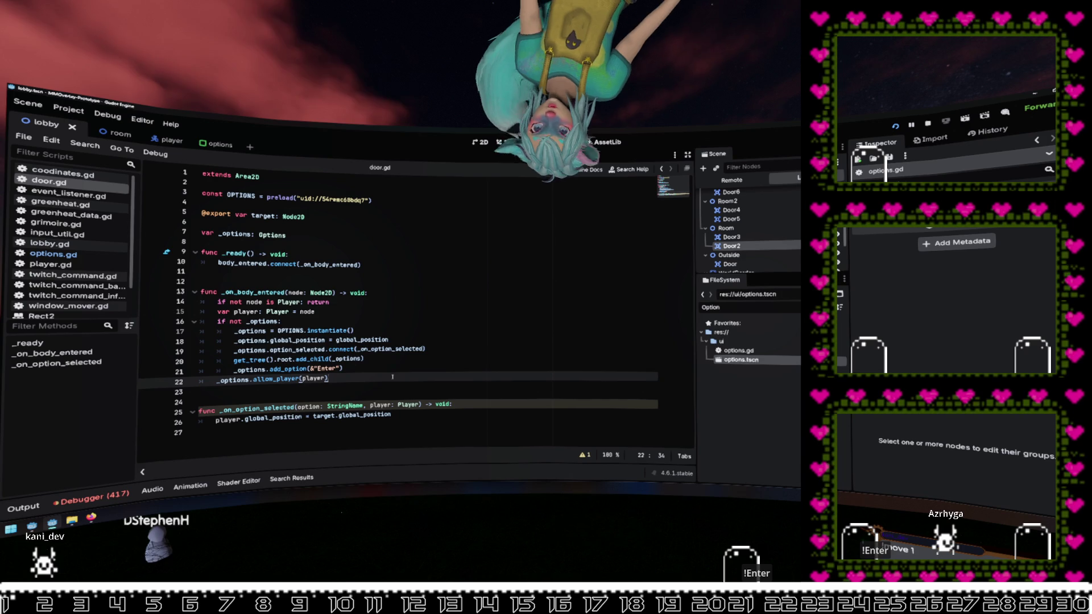
Step: Add _on_body_exited(node: Node2D) -> void and connect body_exited to it in _ready
key(Return)
key(Return)
text(unc _)
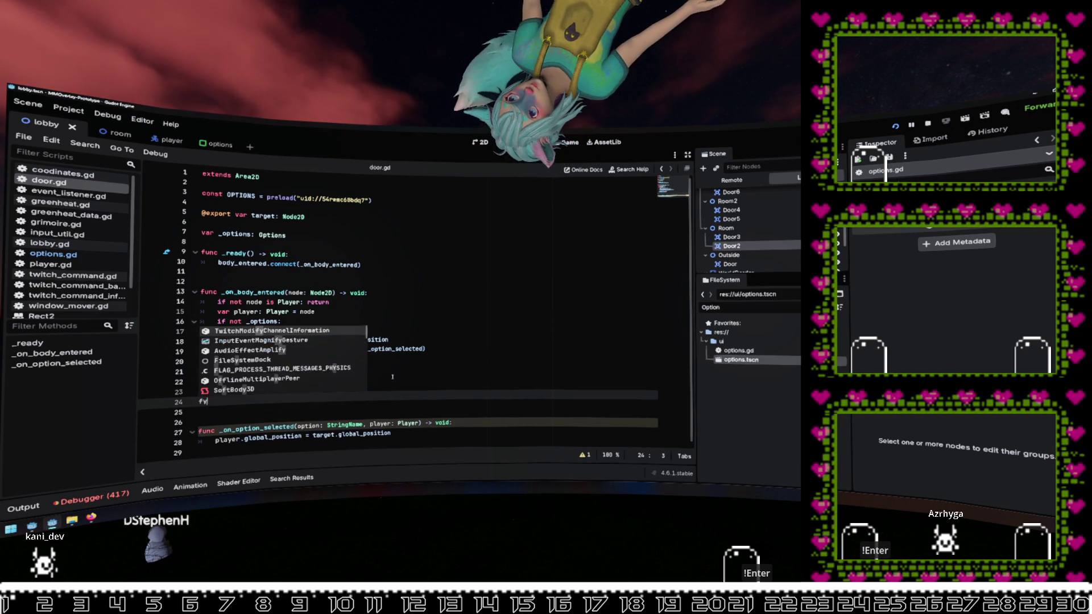
text(on_body_)
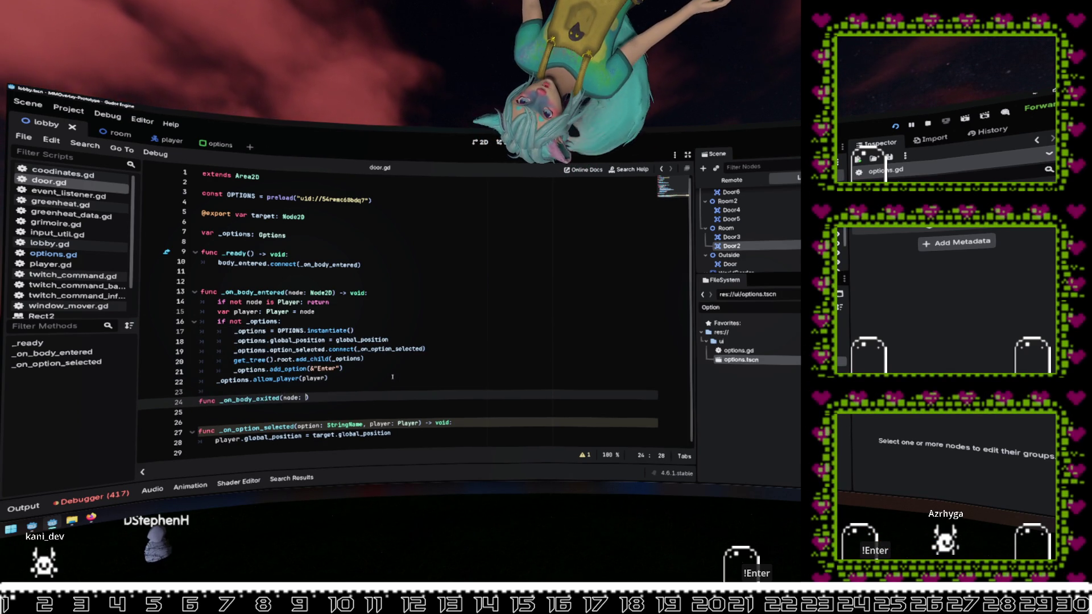
text(exited(node: Node2D) ->)
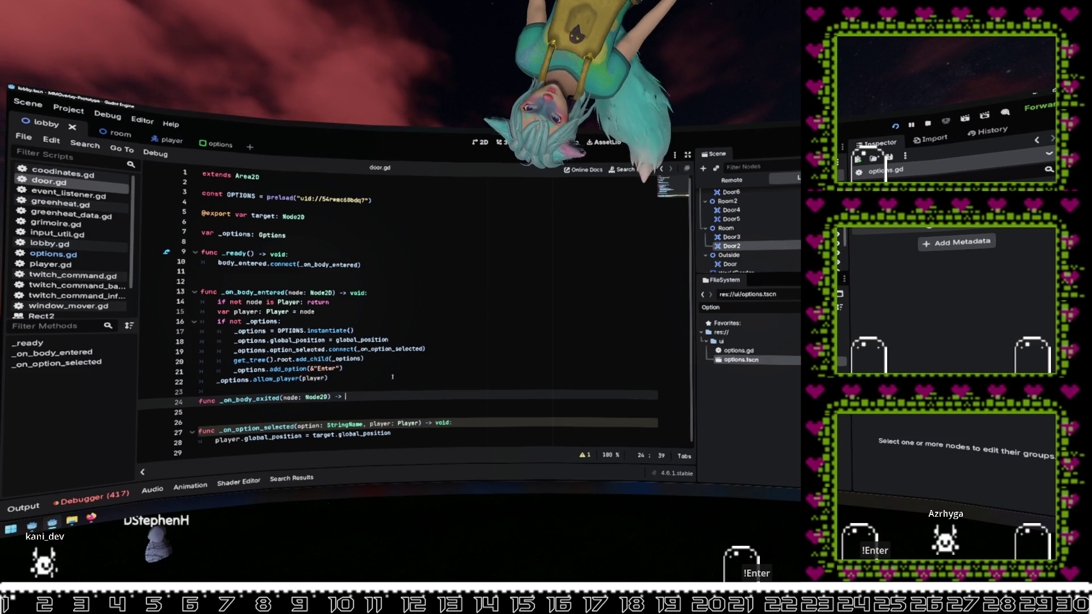
text( void:)
click(391, 274)
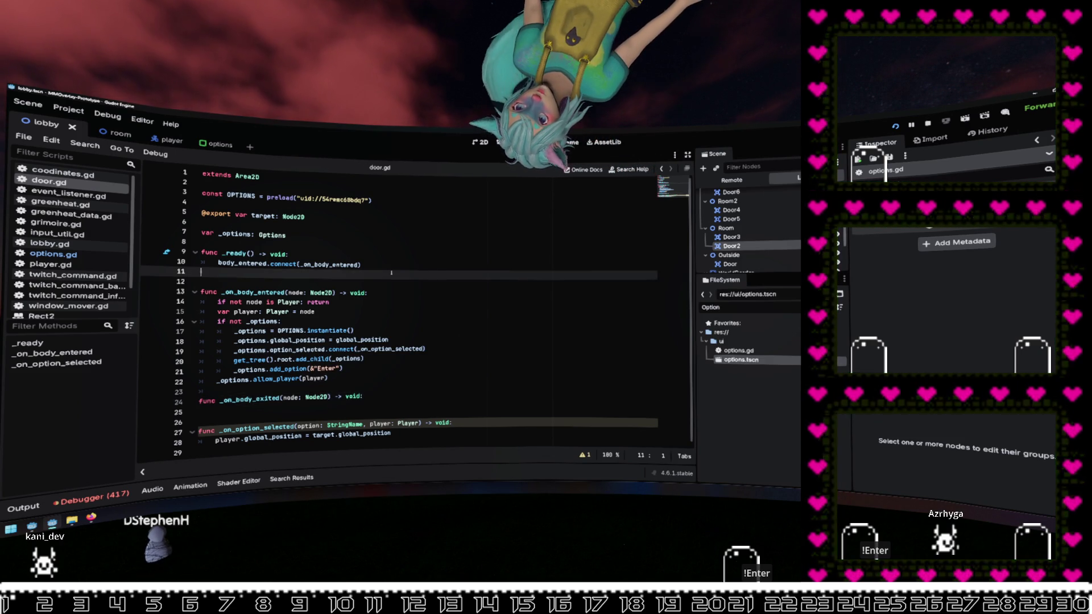
text(body_exited.connect(_o)
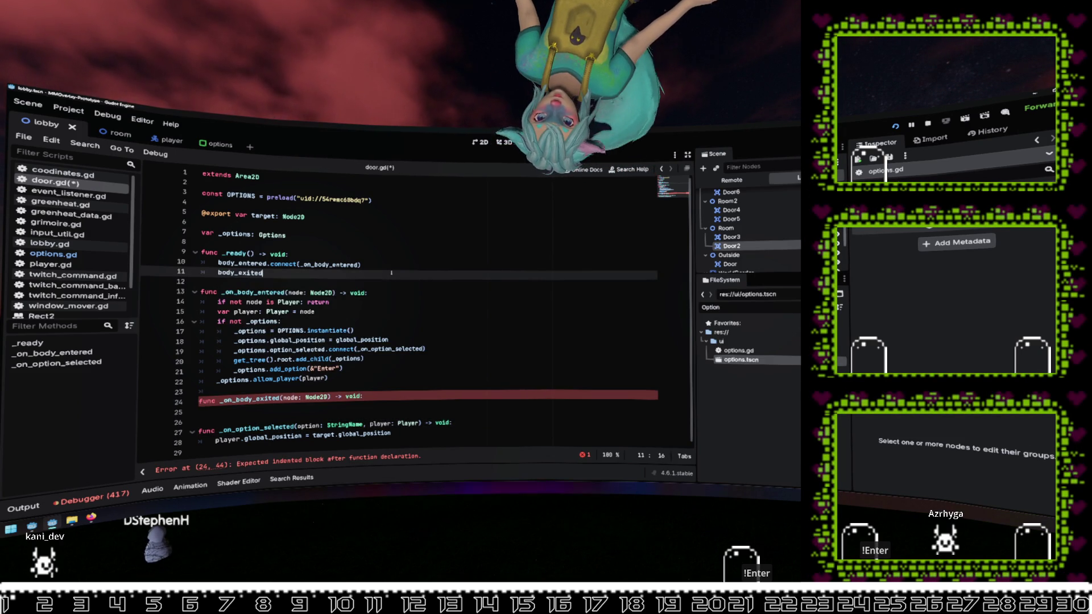
text(n)
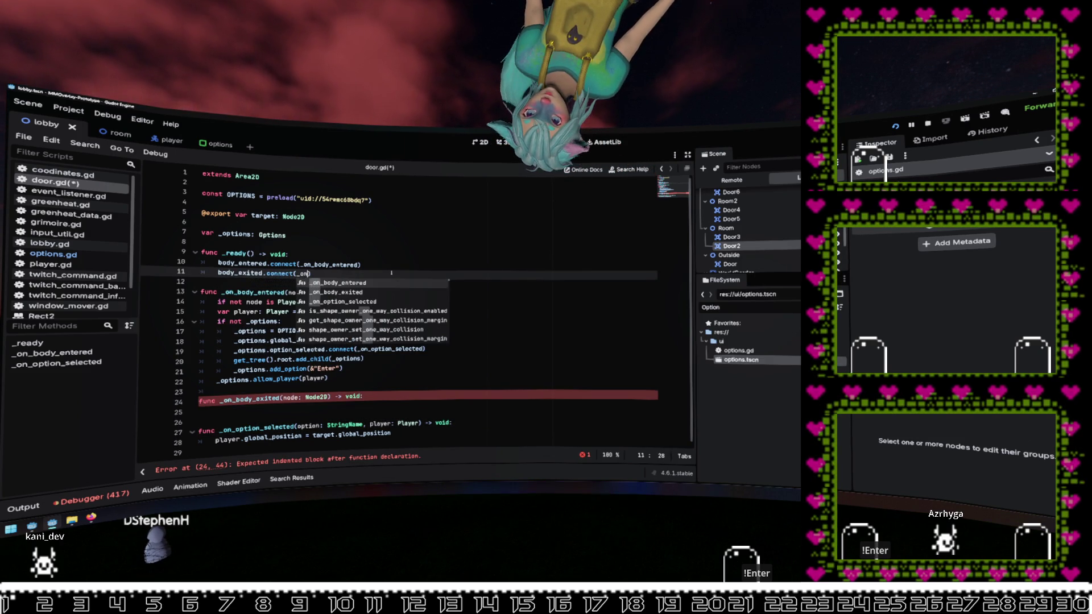
key(Down)
key(Return)
click(386, 397)
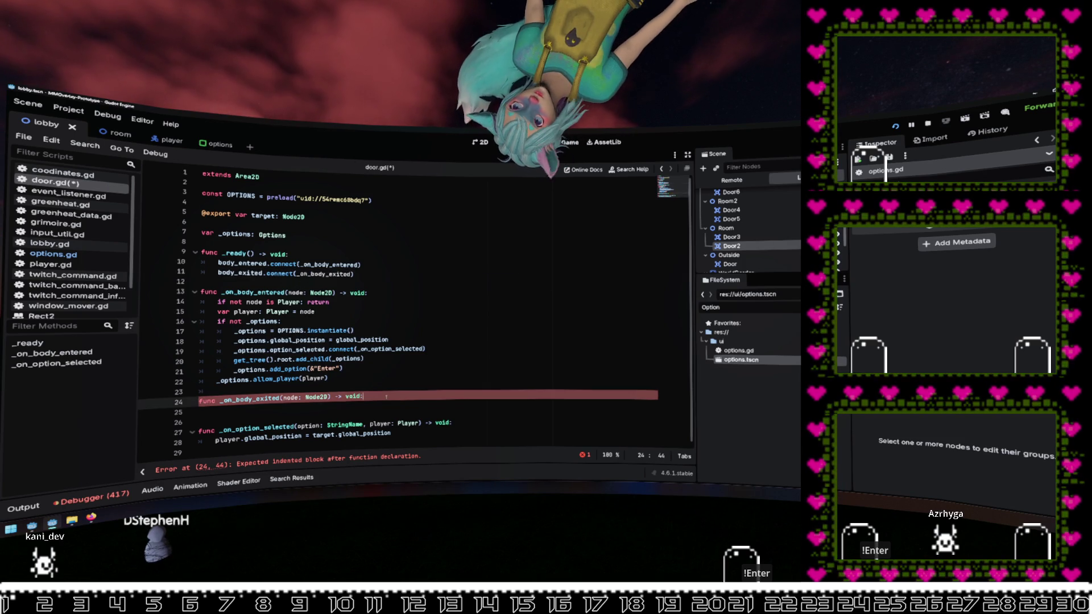
key(Return)
Step: Copy the Player check into _on_body_exited and call _options.remove_player(player)
drag(317, 310, 140, 303)
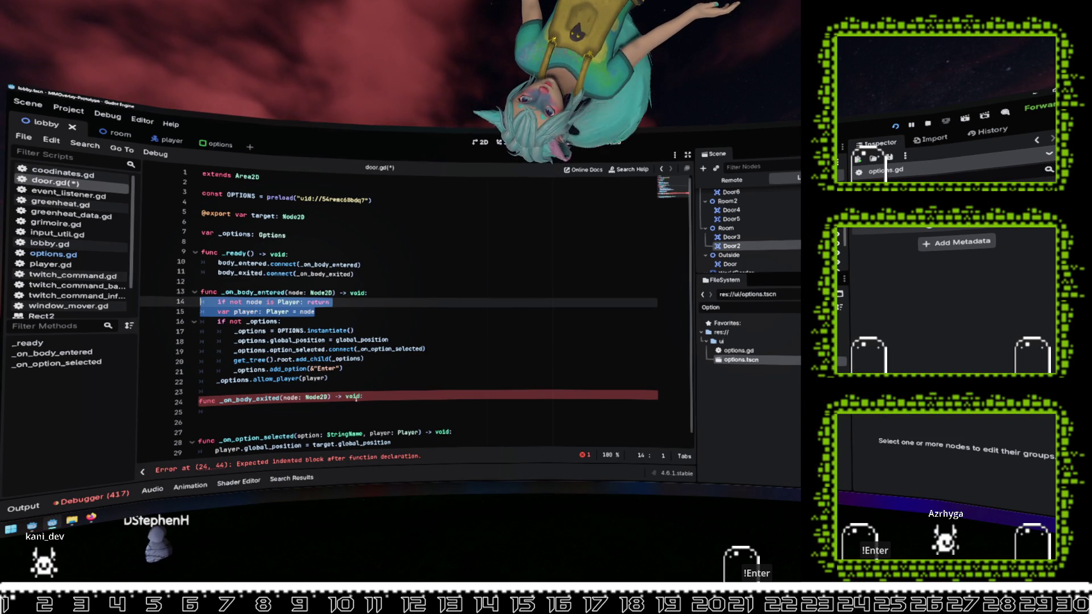
key(ctrl+c)
click(268, 409)
key(ctrl+v)
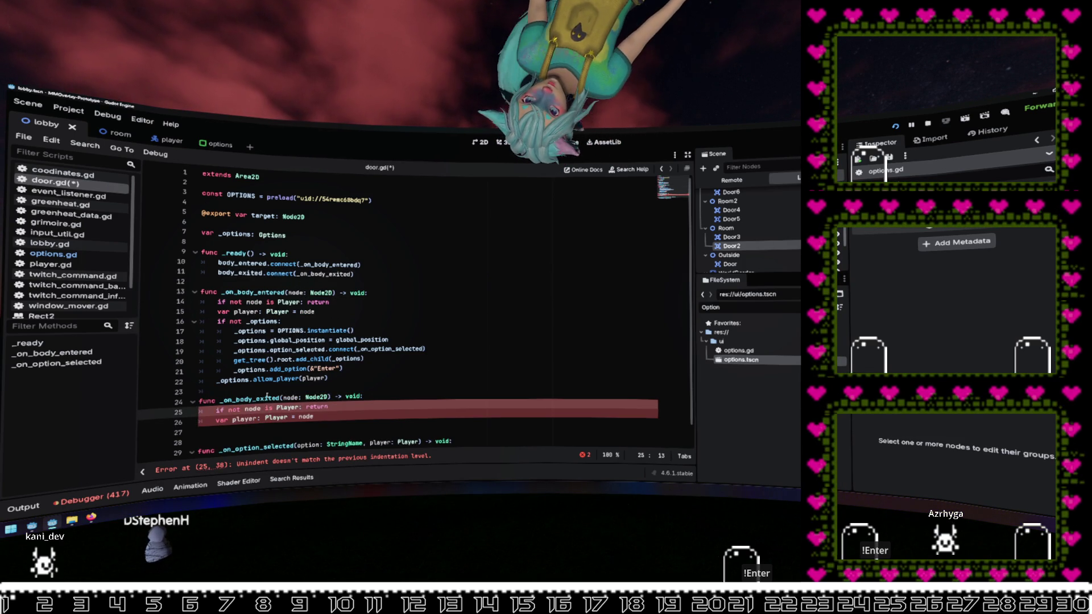
click(346, 408)
key(Down)
key(Return)
text(_options)
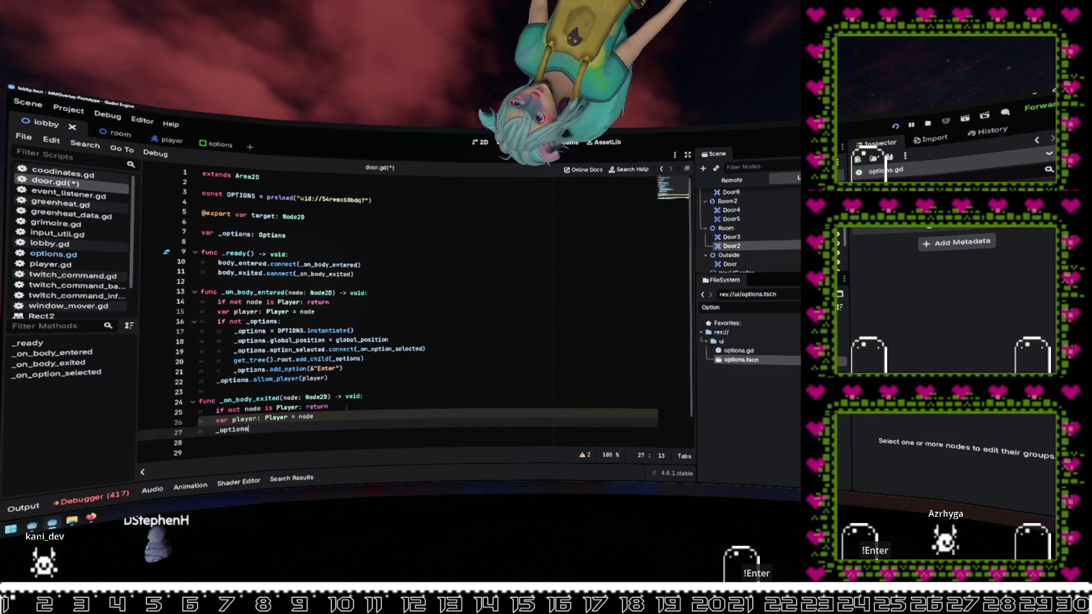
text(.remove)
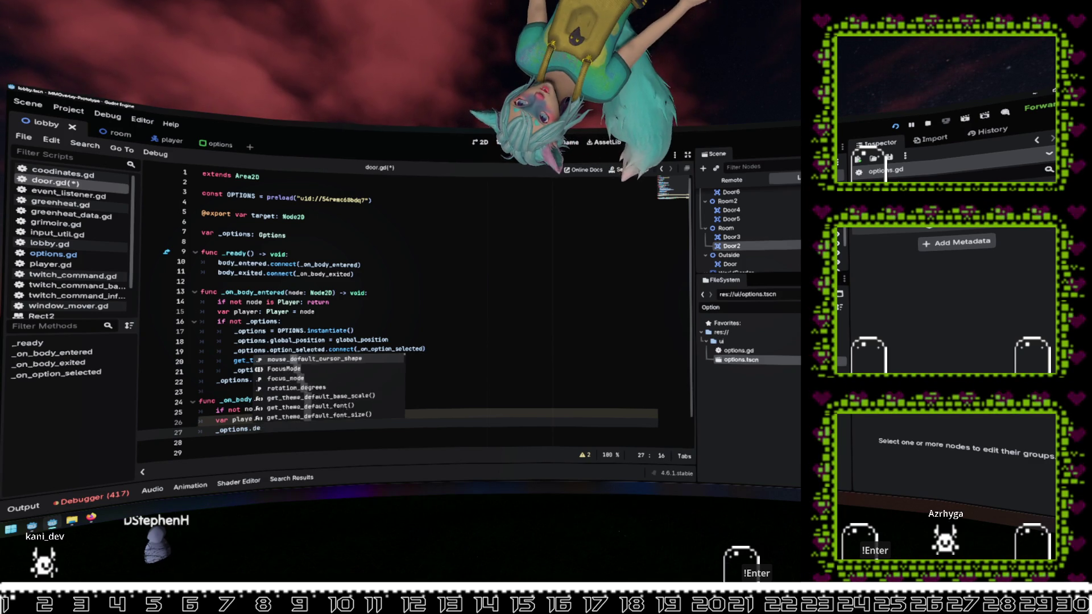
text(_playe)
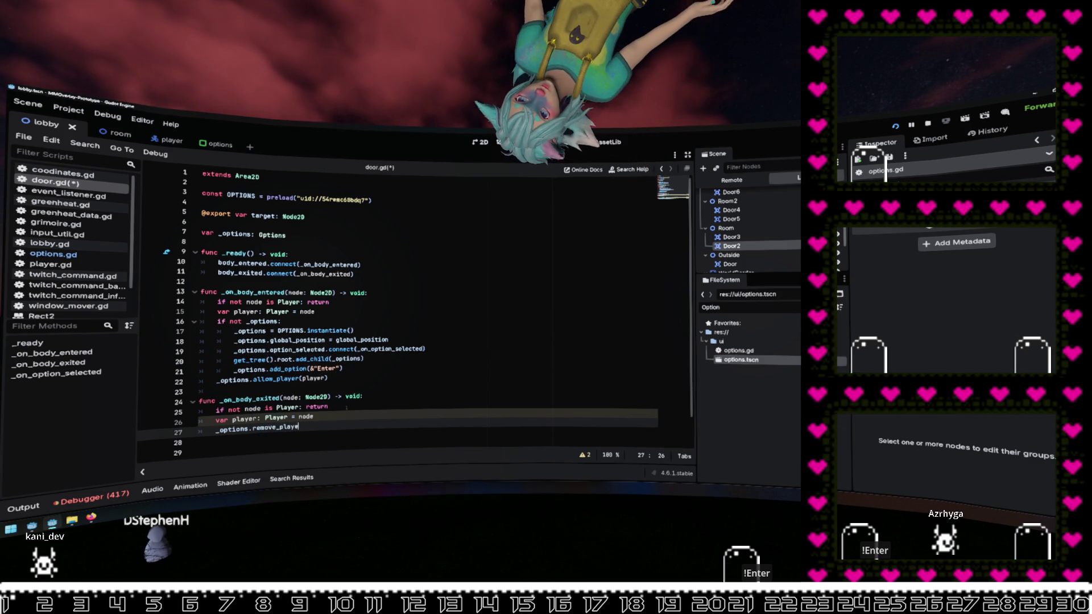
text(r(player)
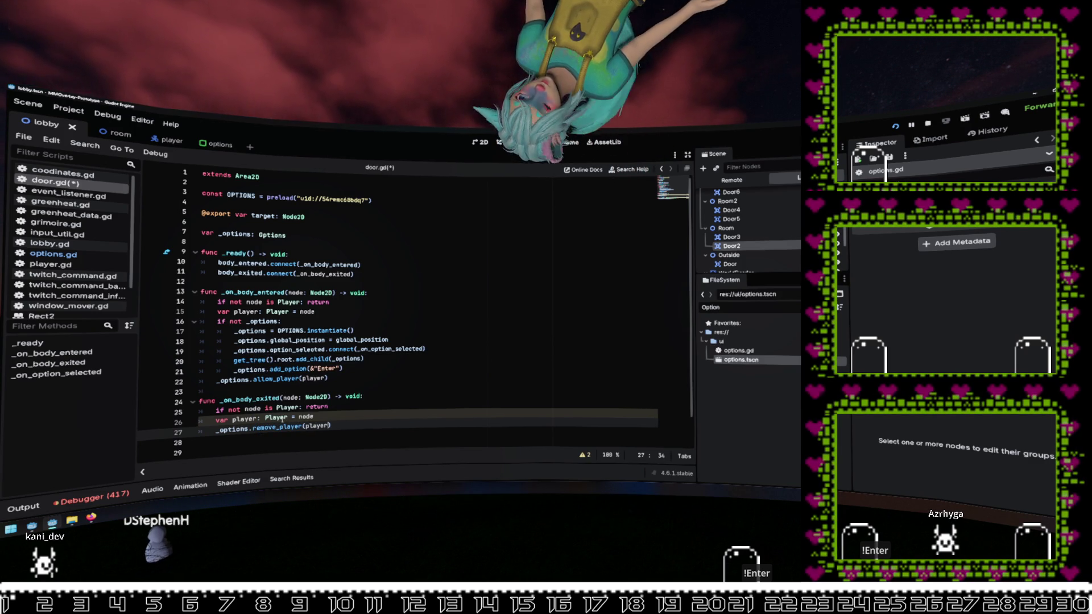
click(274, 434)
click(274, 427)
double_click(256, 427)
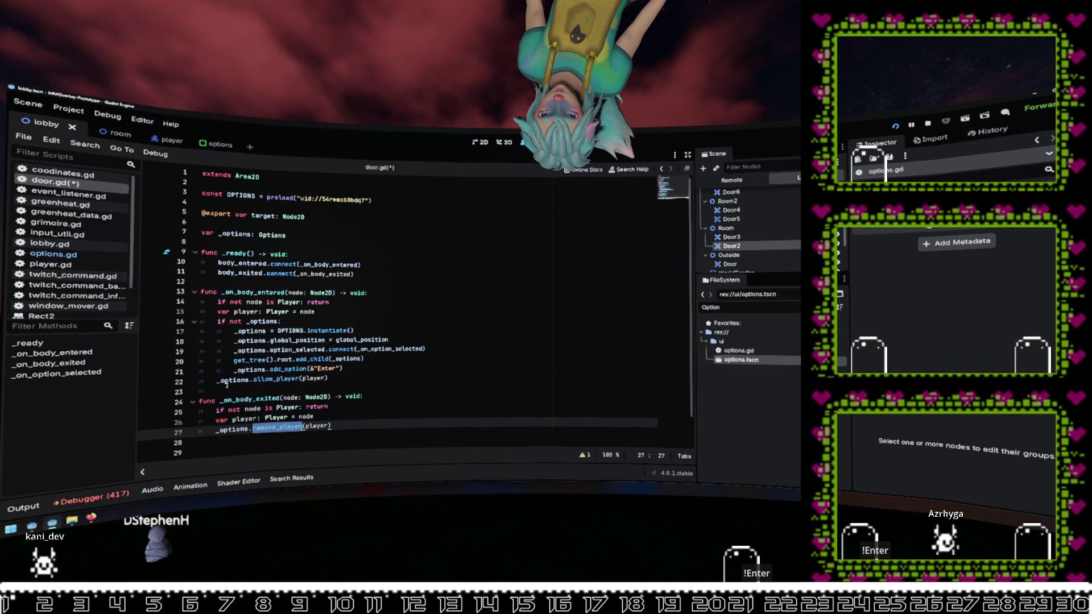
Step: Begin a remove_player function with a player parameter below allow_player in options.gd
click(53, 254)
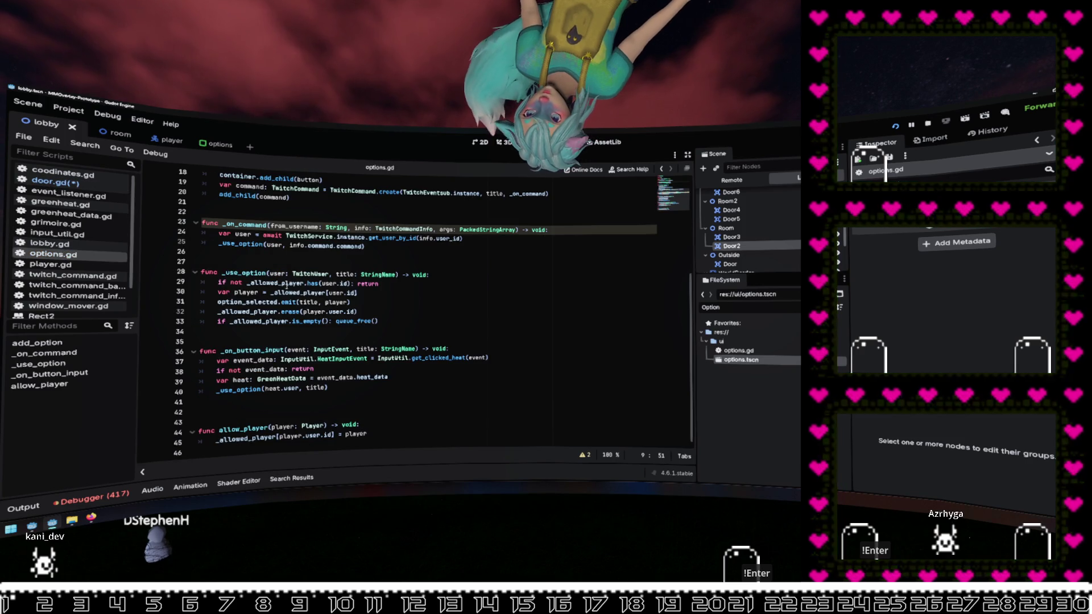
scroll(250, 219, up, 3)
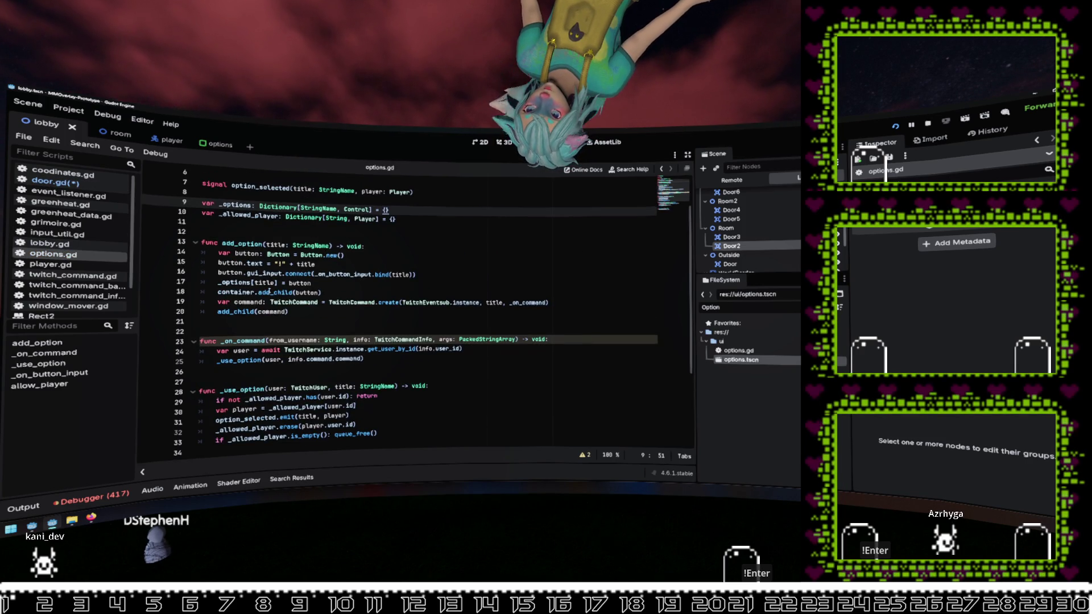
scroll(258, 357, down, 3)
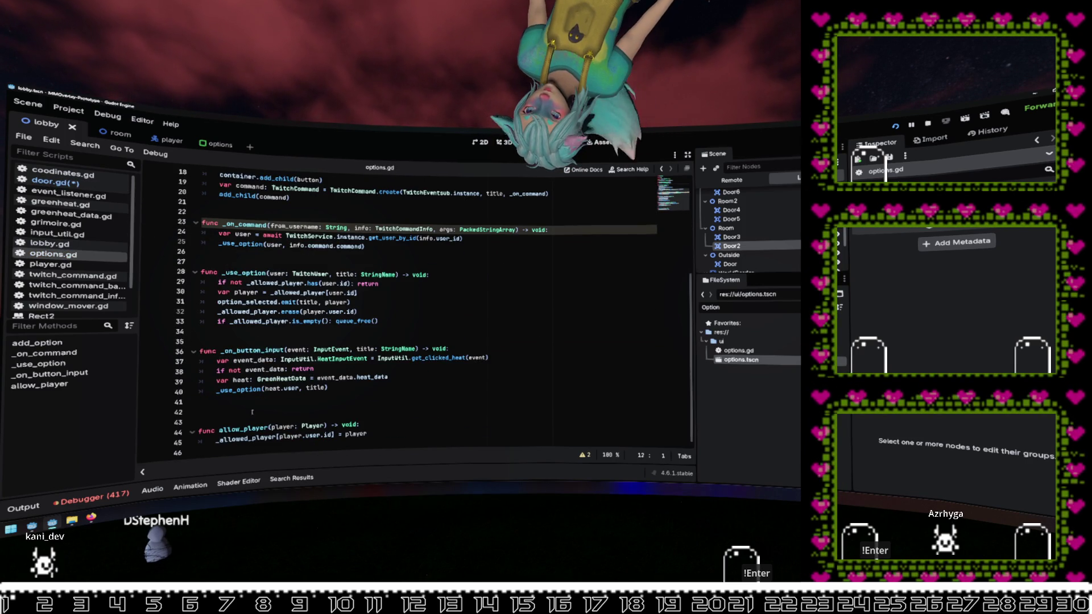
click(251, 453)
key(Return)
key(Return)
text(func remove_player)
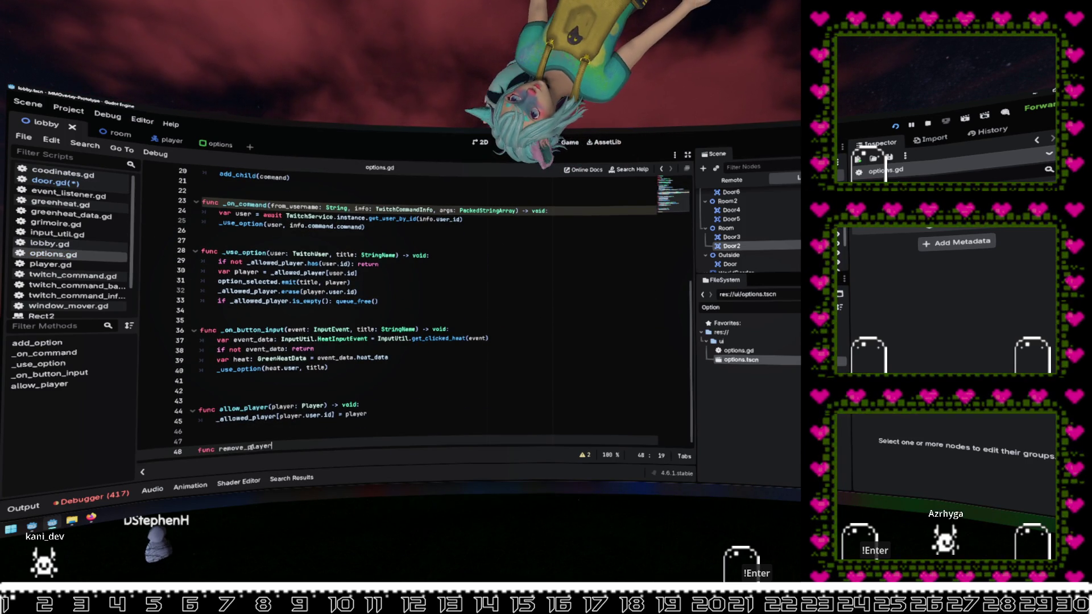
text(())
text(playe)
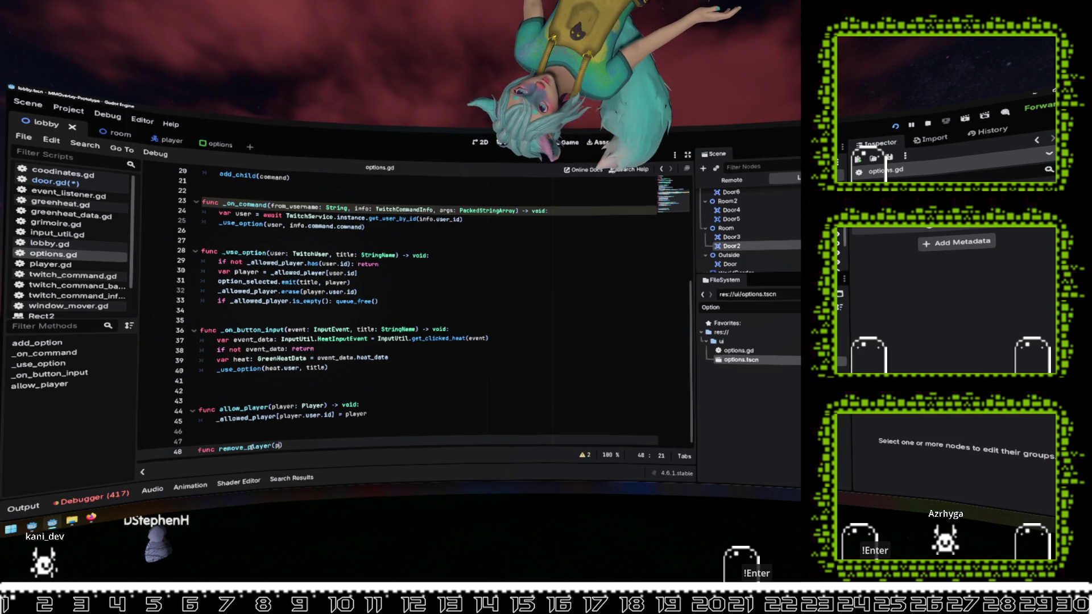
text(layer))
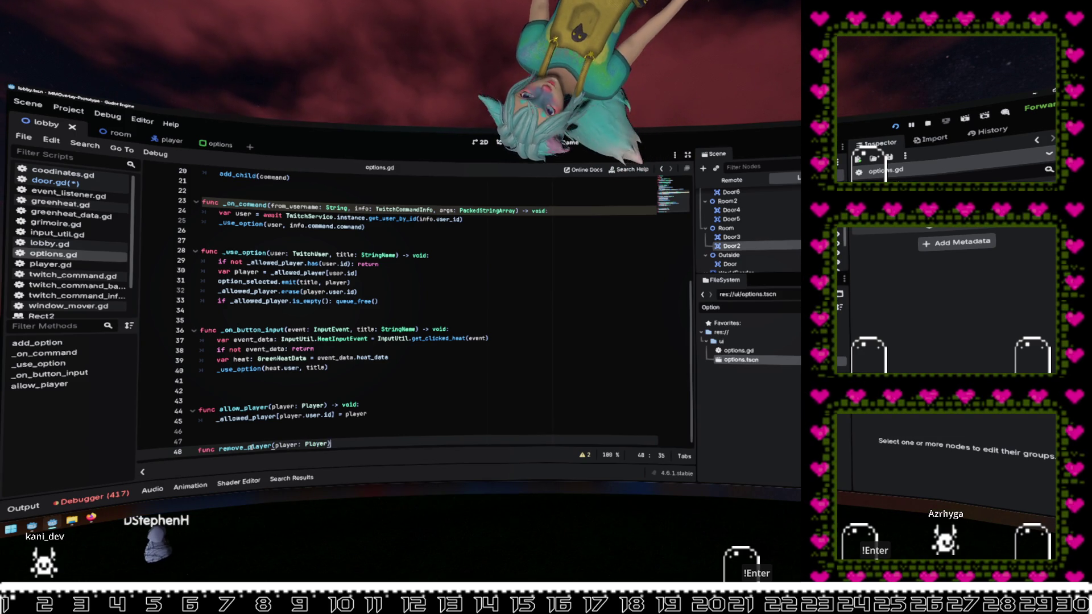
text( -> vo)
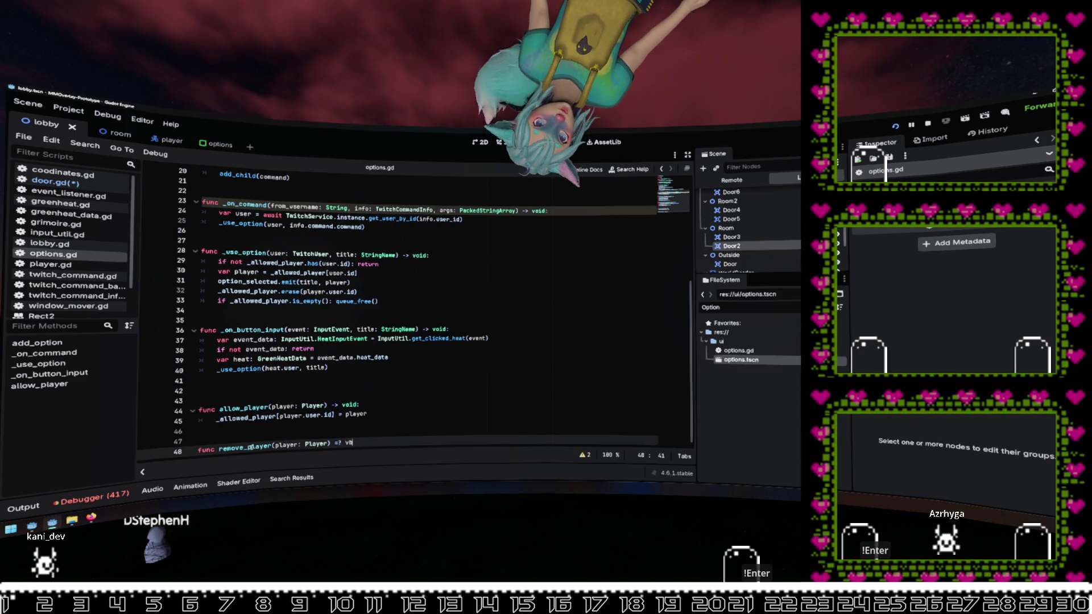